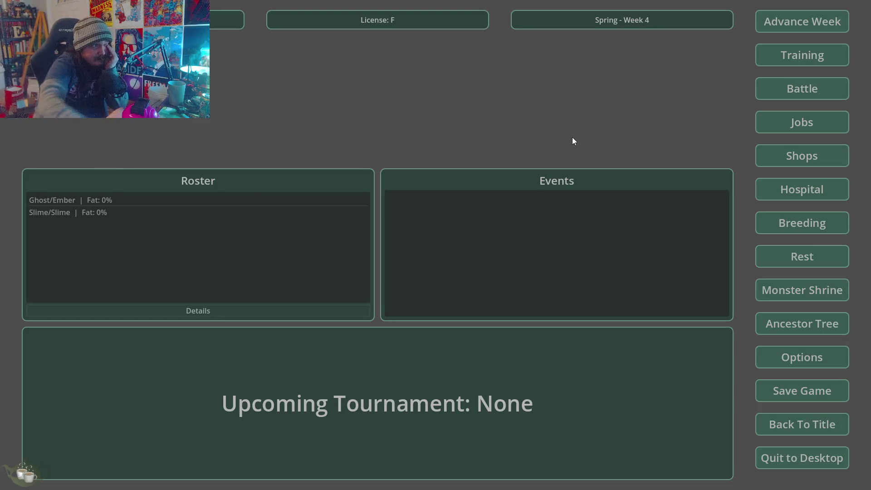
Step: Check the Slime/Slime's details and look at the Breeding screen before reselecting the Slime
click(136, 213)
click(145, 304)
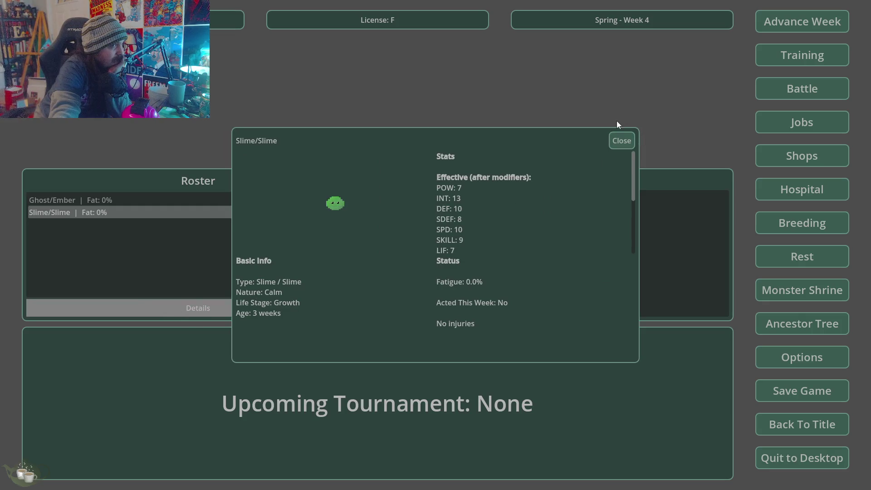
click(620, 140)
click(800, 221)
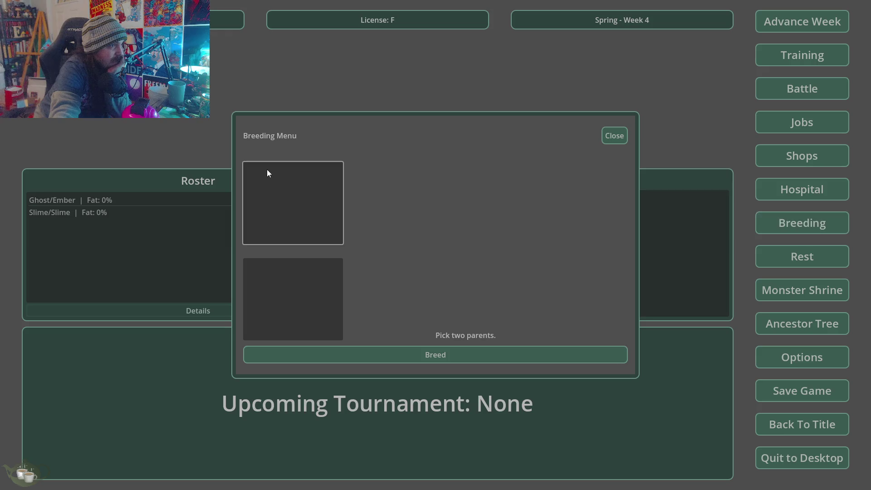
click(620, 135)
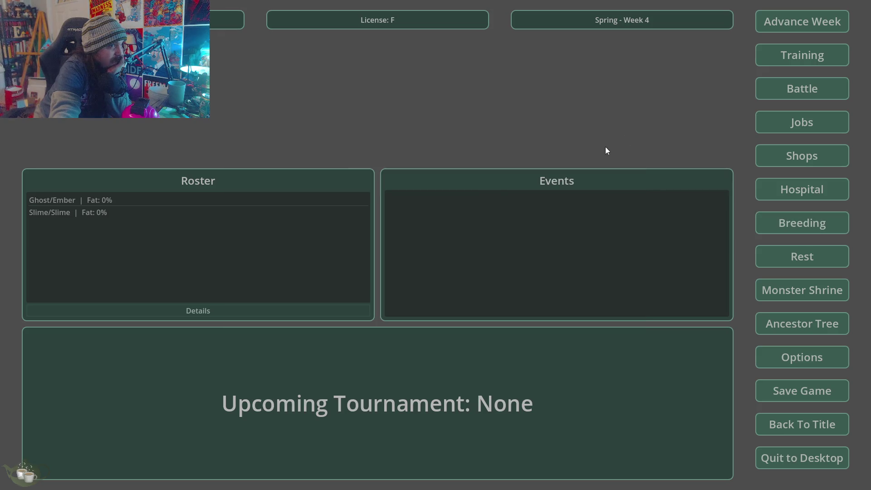
click(167, 213)
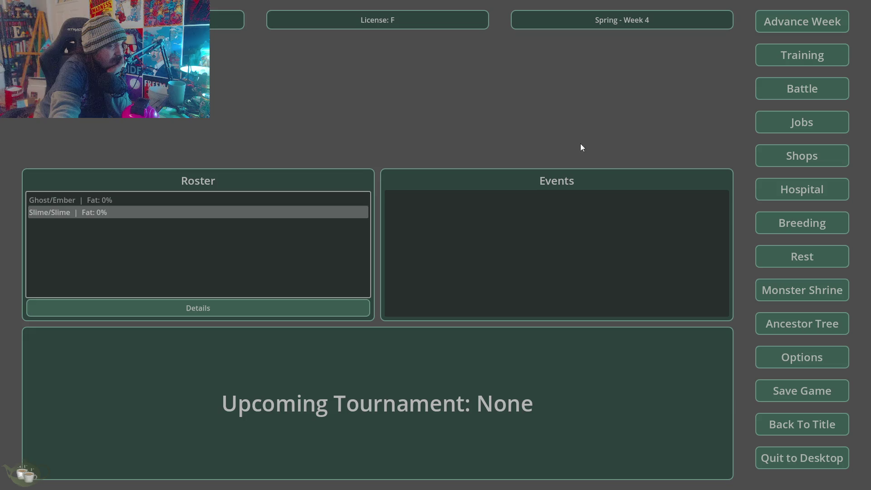
Step: Advance the calendar two weeks to Spring Week 6
click(767, 21)
click(416, 264)
click(764, 28)
click(418, 266)
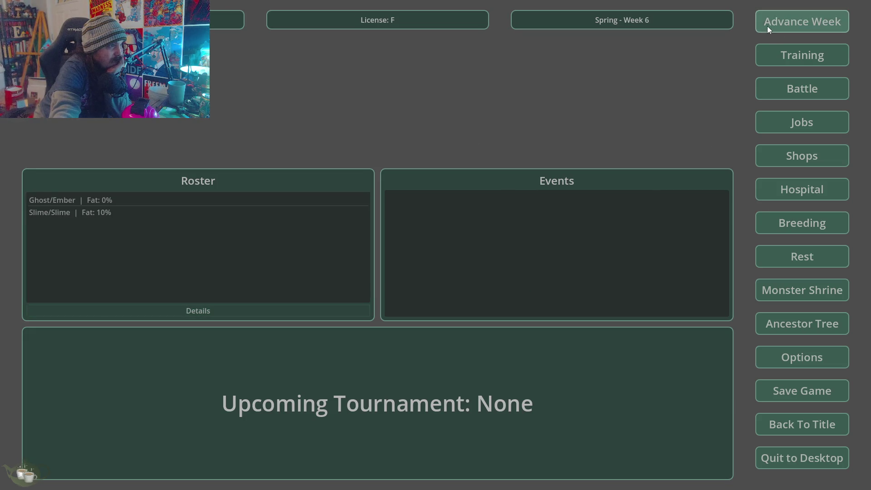
Step: Review the Slime's details, then try the lower and upper parent slots in Breeding
click(221, 209)
click(222, 302)
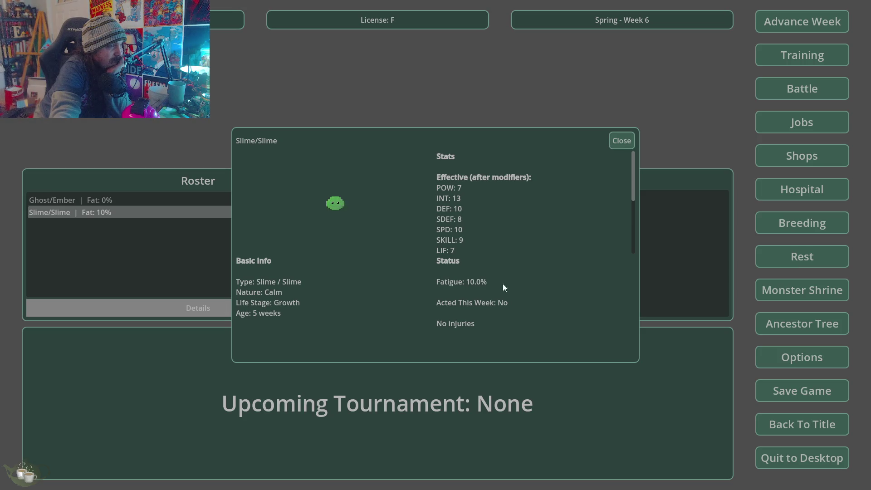
click(619, 140)
click(771, 222)
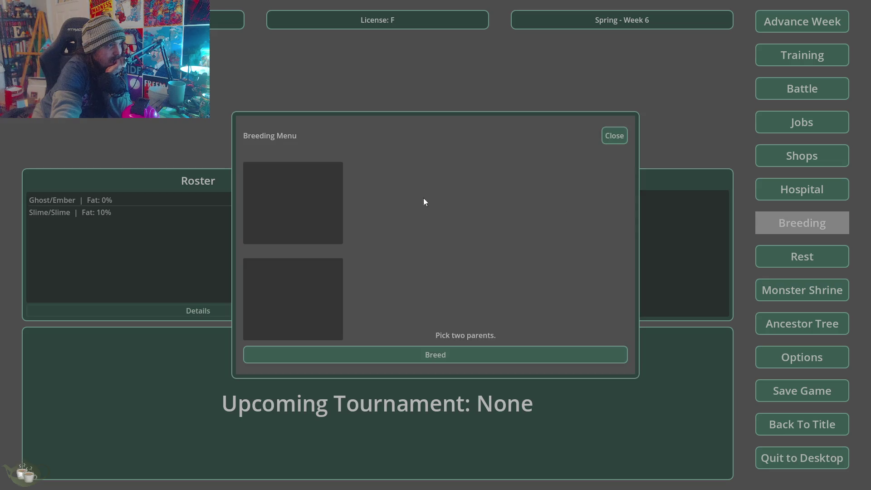
click(305, 291)
click(285, 165)
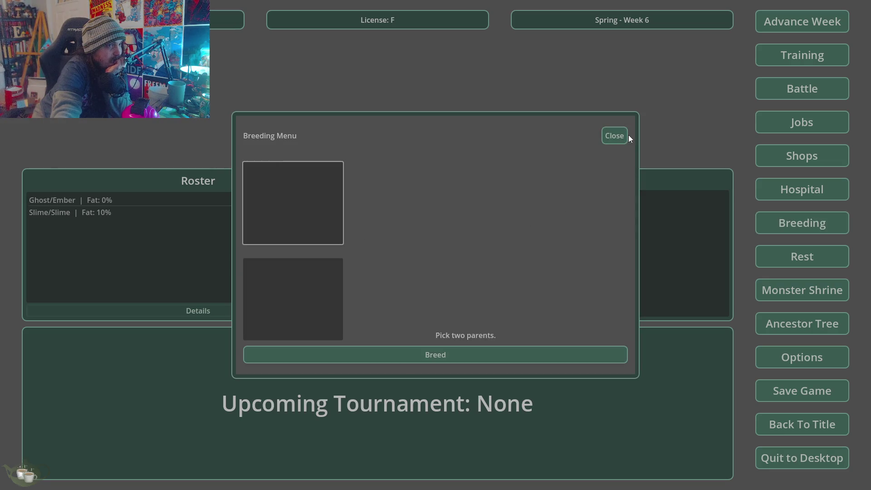
click(625, 136)
Step: Advance the calendar week by week from Week 6 to Spring Week 11
click(771, 23)
click(423, 265)
click(785, 19)
click(418, 266)
click(762, 29)
click(418, 266)
click(771, 23)
click(418, 266)
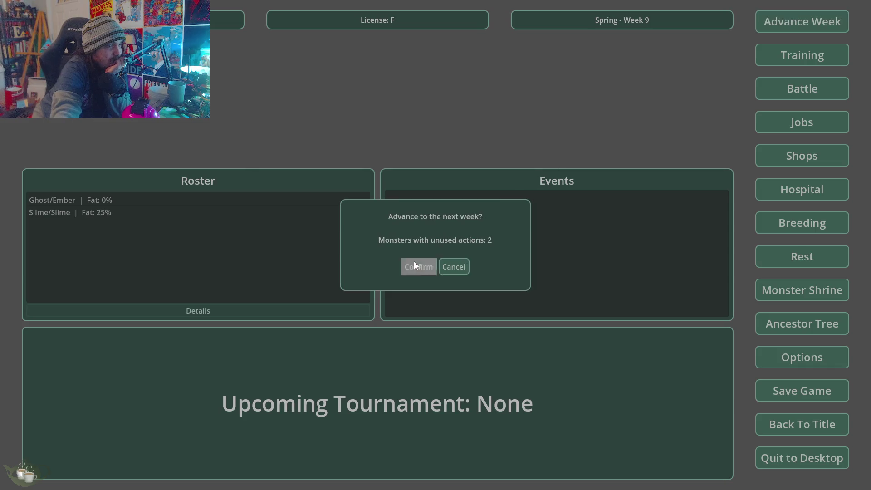
click(819, 18)
click(418, 266)
Step: Recheck the Slime's details at 35% fatigue and try the lower parent slot in Breeding
click(109, 213)
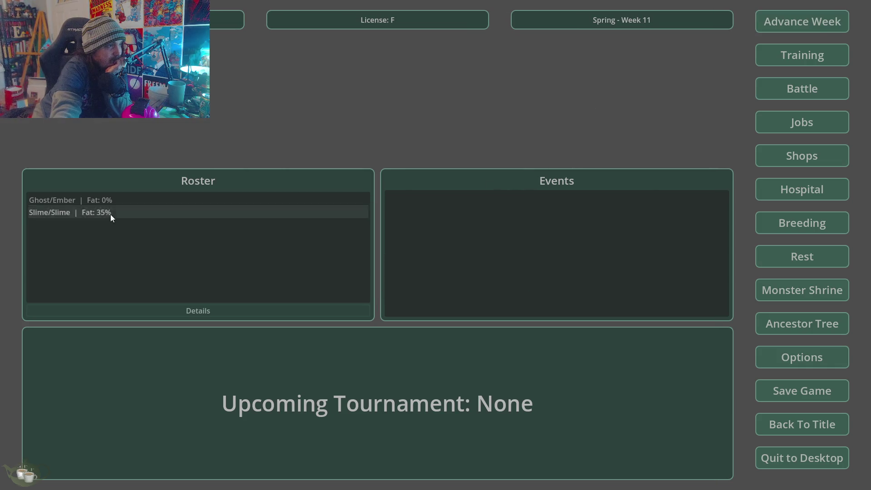
click(200, 307)
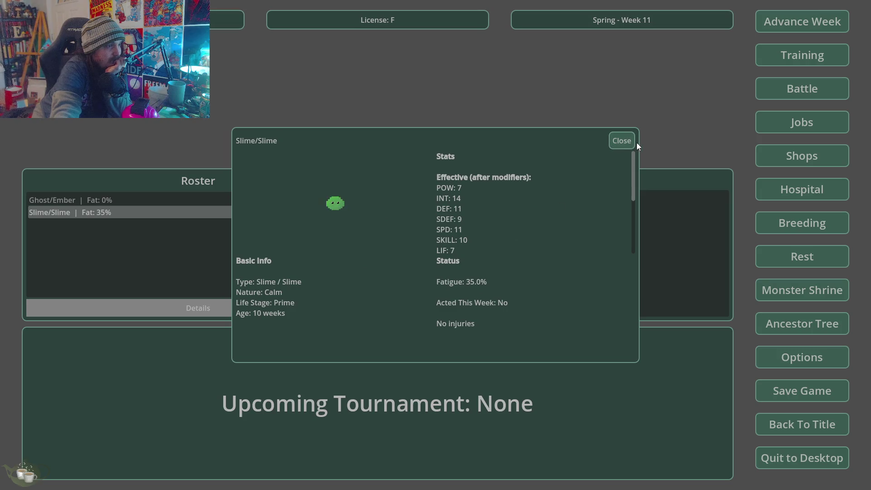
click(621, 143)
click(832, 230)
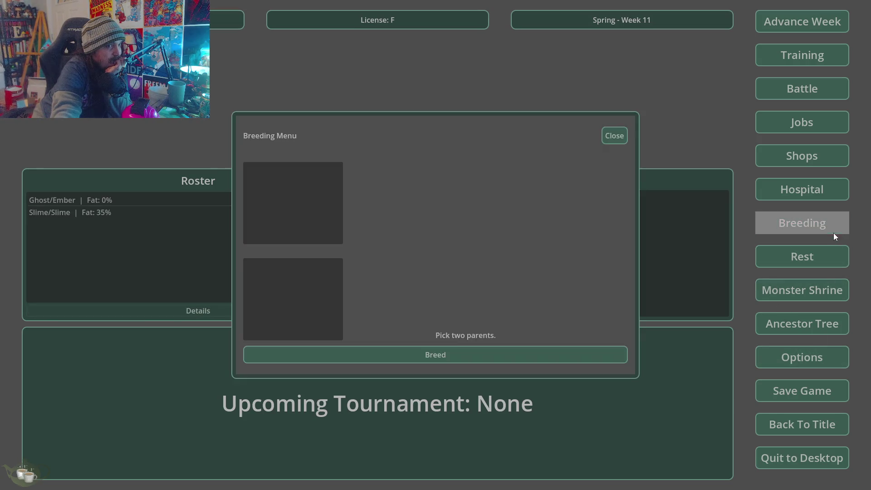
click(316, 285)
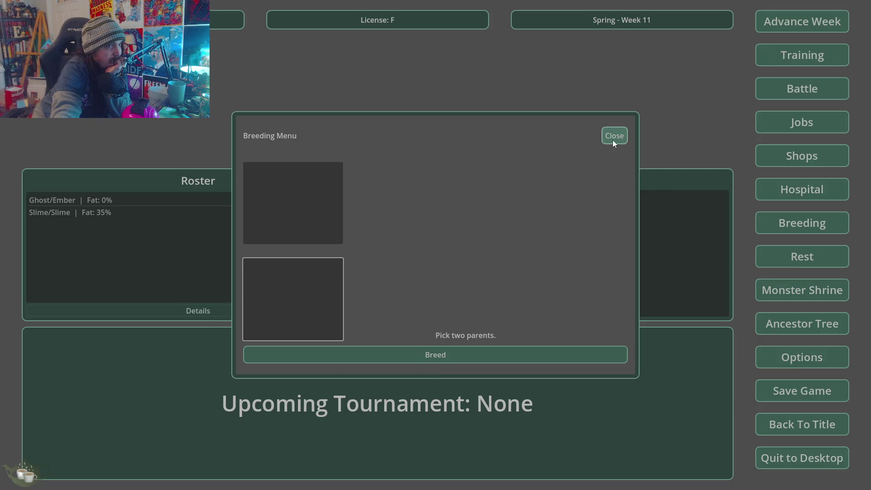
click(613, 139)
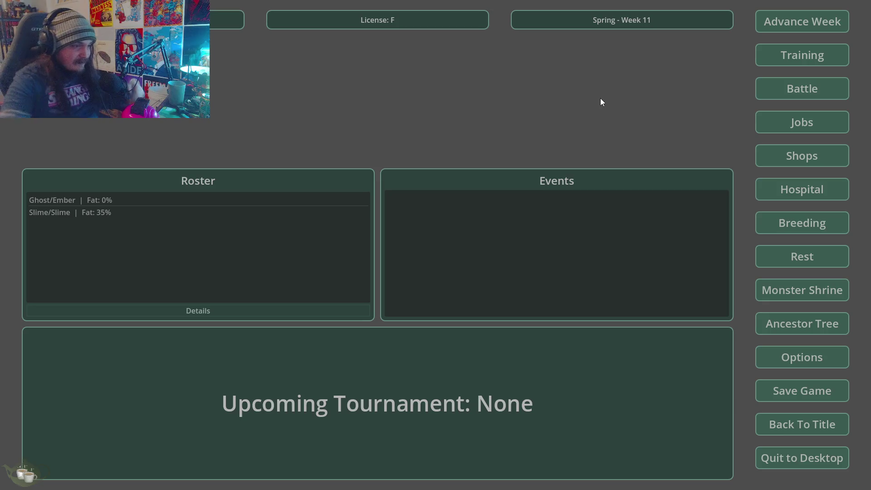
Step: Cancel the return to title, review the Slime/Slime's details, then open the Ancestor Tree
click(781, 421)
click(453, 267)
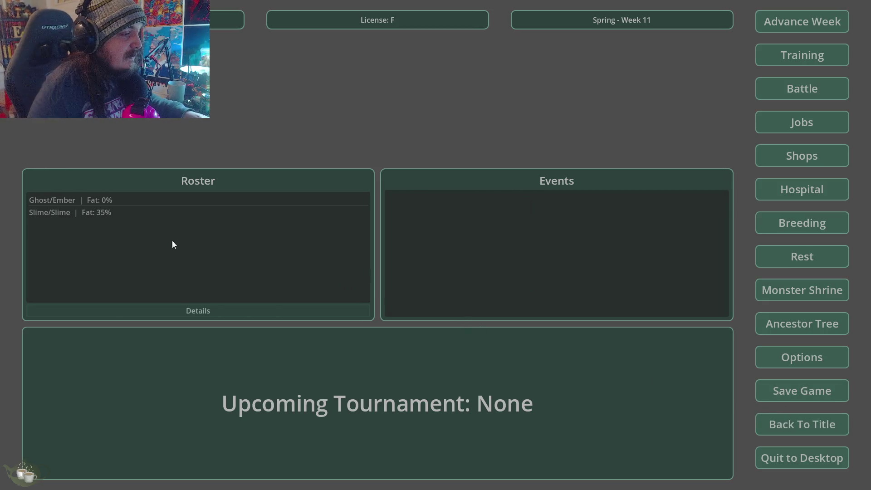
click(113, 212)
click(162, 311)
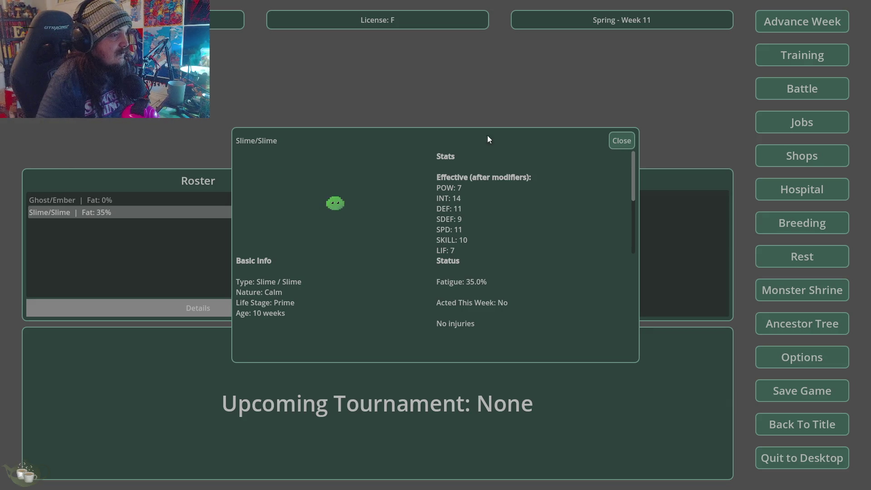
click(620, 140)
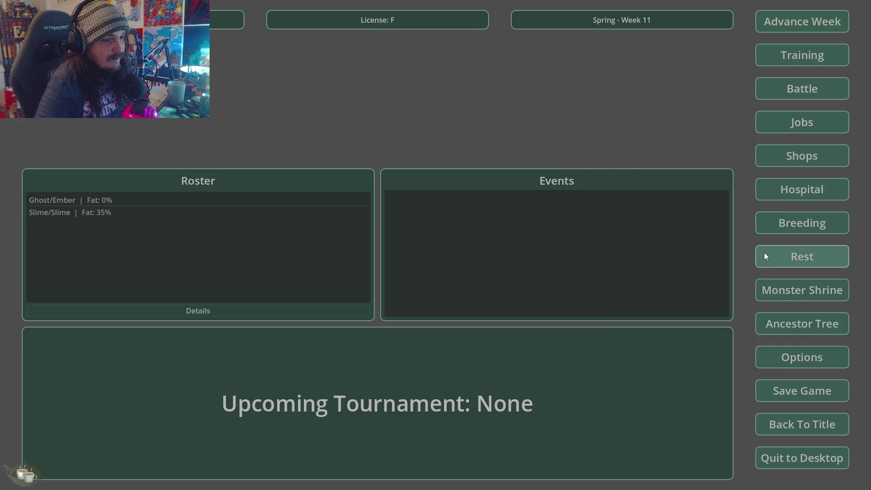
click(800, 323)
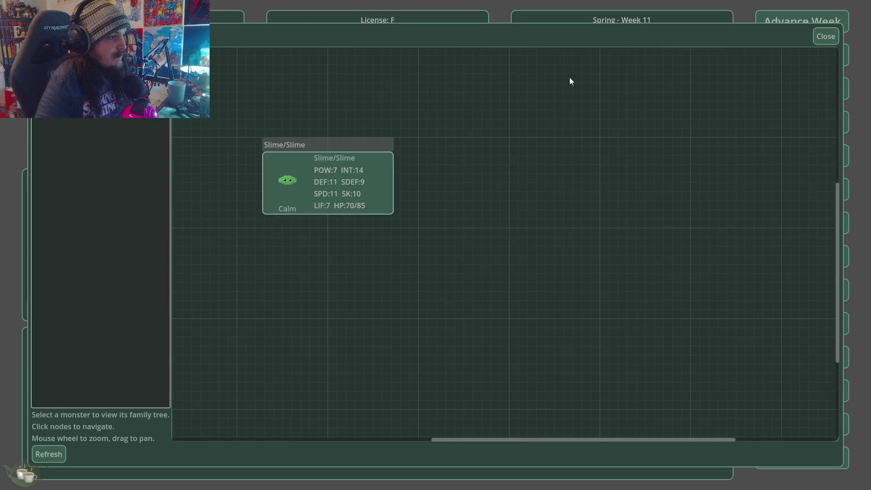
Step: Close the Ancestor Tree after inspecting the Slime/Slime node
click(821, 33)
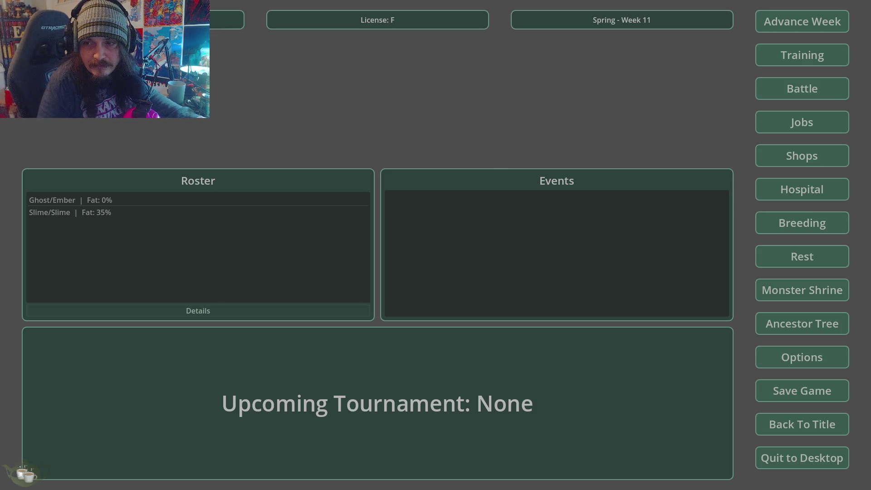
Step: Return to the title screen and quit the game back to the editor
click(797, 425)
click(418, 268)
click(429, 285)
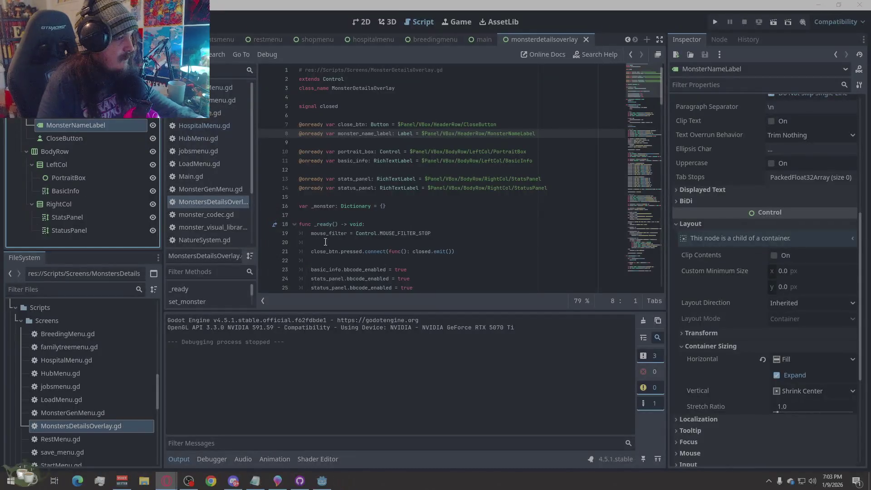
Step: Replace the whole contents of HubMenu.gd with the pasted roster code
click(209, 137)
right_click(423, 197)
click(447, 291)
key(ctrl+v)
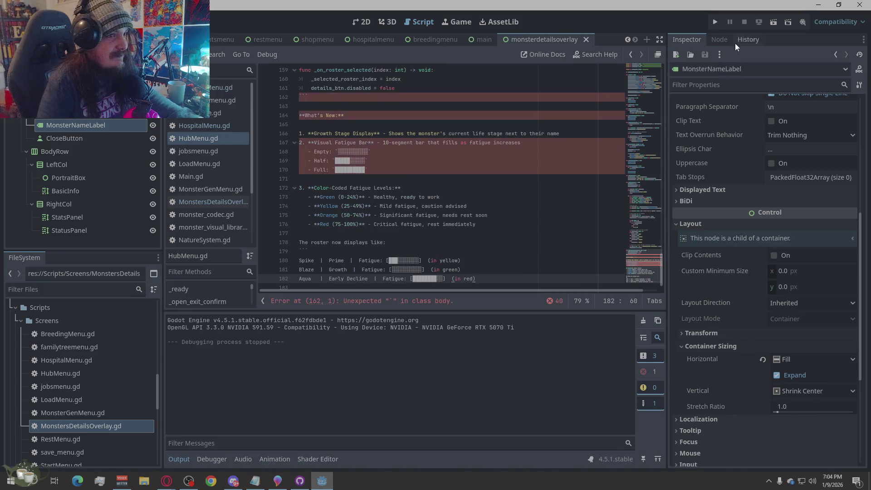
Step: Inspect the parse error at line 162 and delete the stray code-fence marker
scroll(434, 186, up, 2)
click(400, 222)
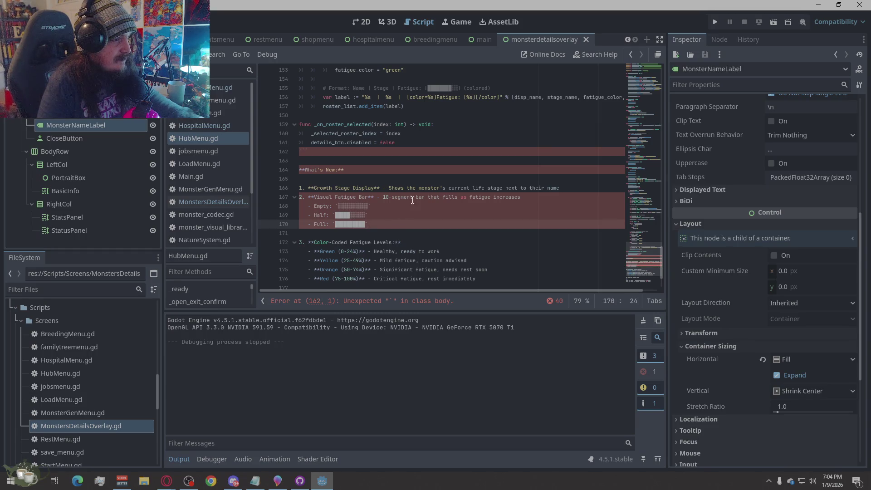
click(450, 302)
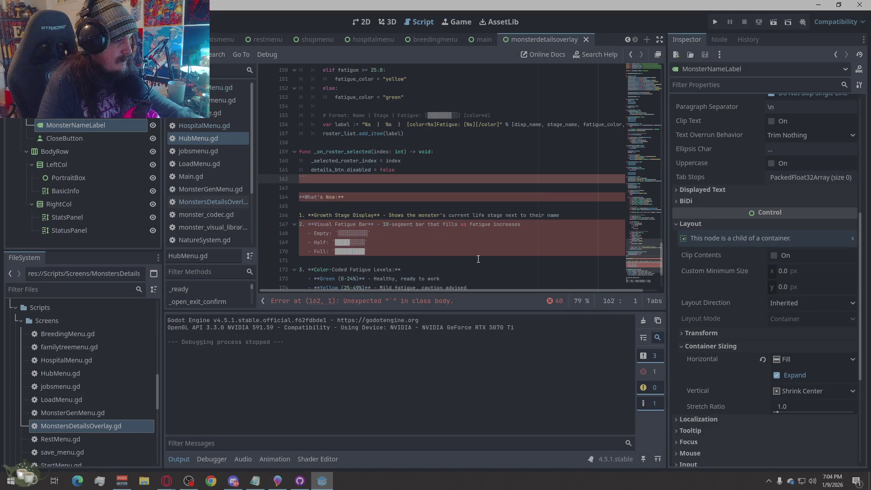
click(421, 253)
scroll(421, 253, down, 3)
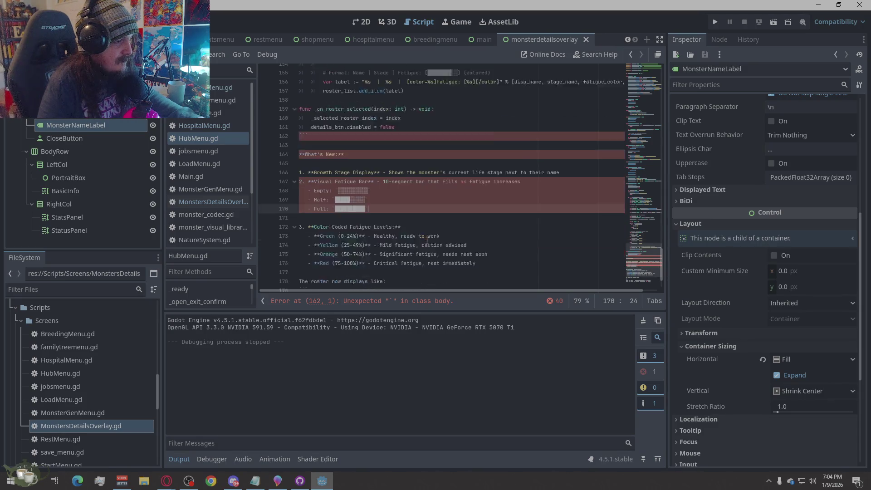
scroll(397, 232, up, 2)
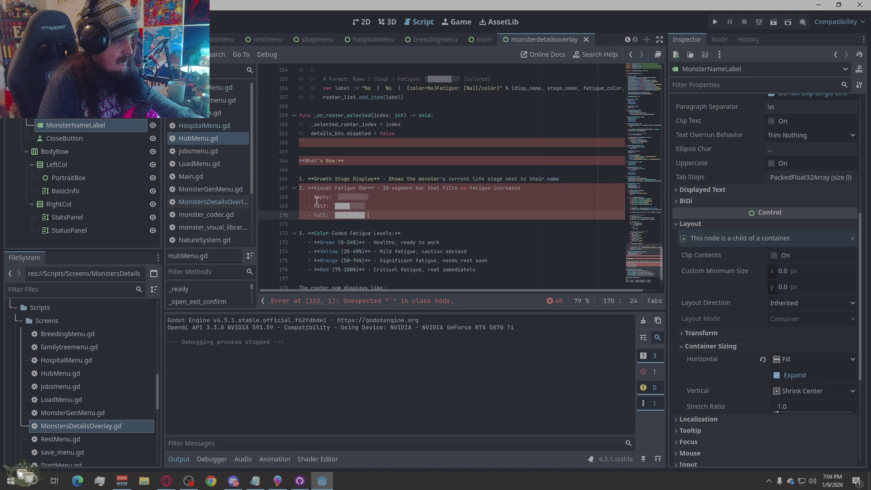
click(300, 180)
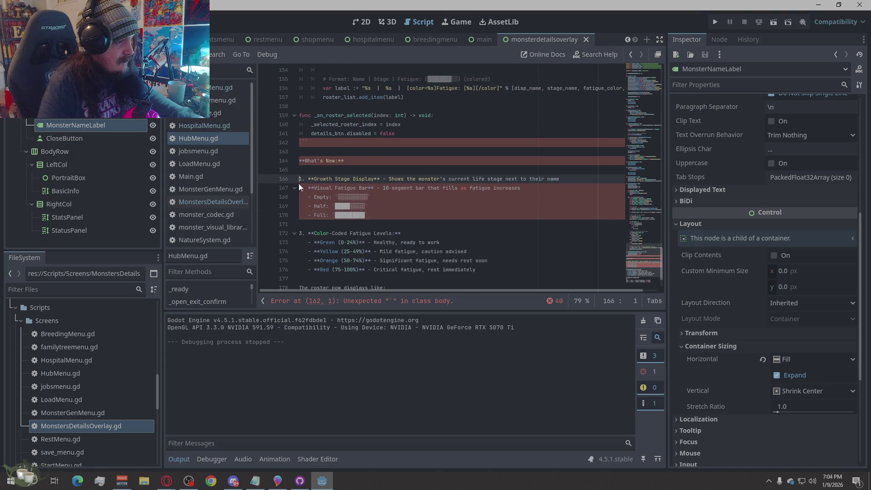
scroll(335, 248, down, 2)
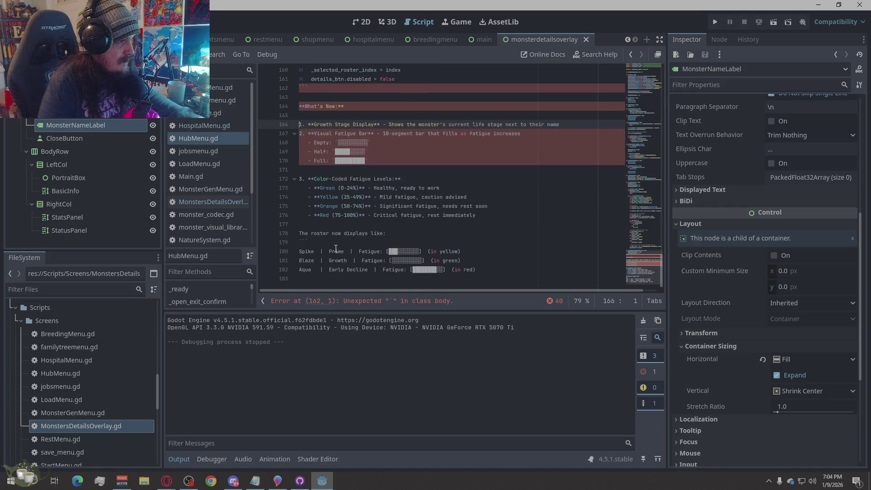
scroll(336, 248, up, 1)
scroll(336, 248, up, 2)
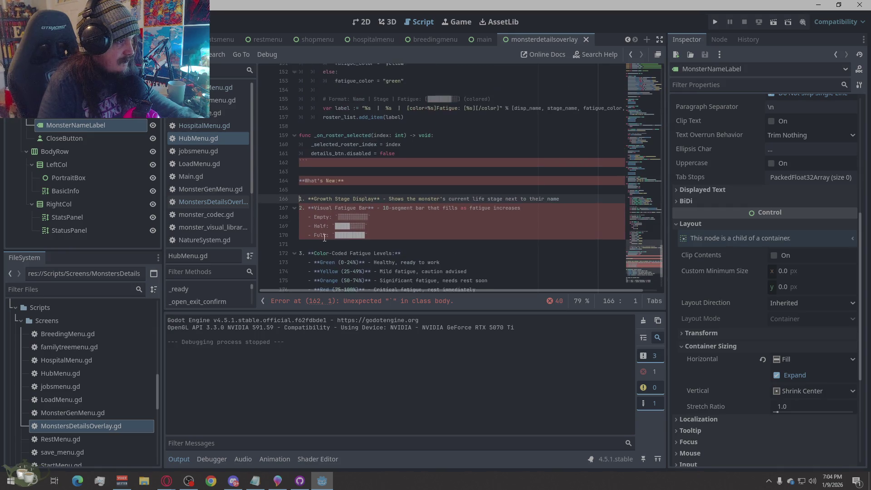
double_click(296, 170)
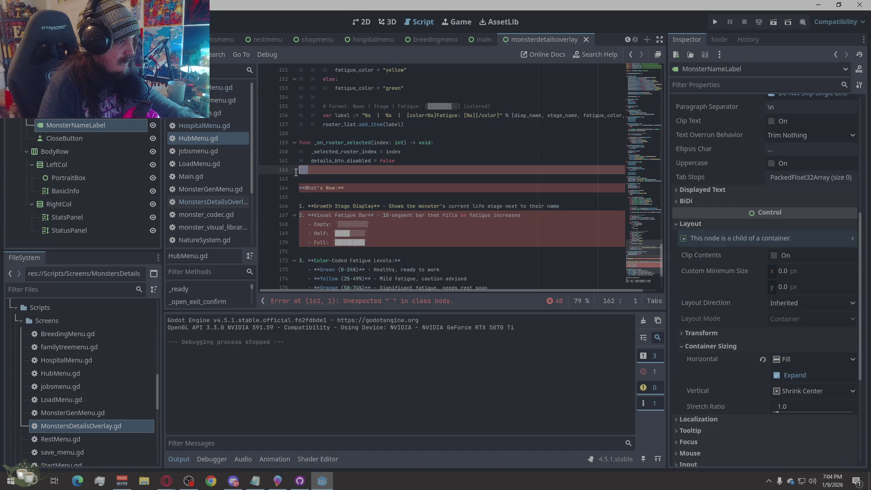
key(BackSpace)
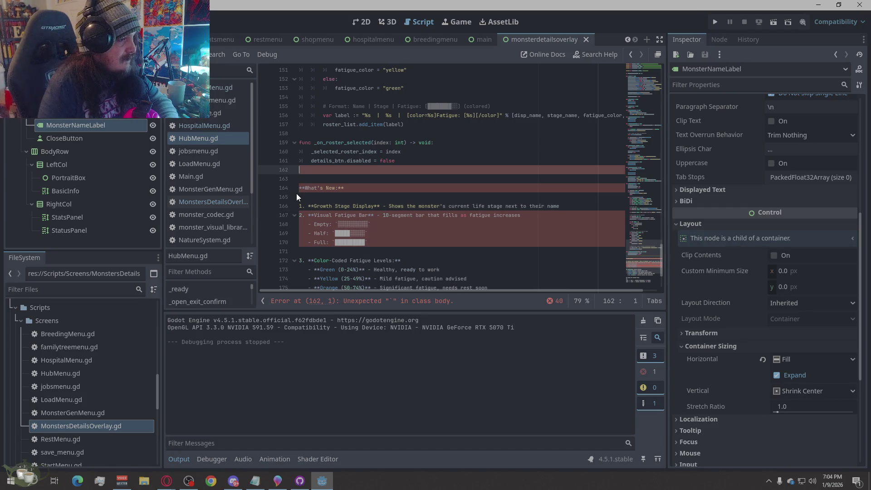
Step: Delete the pasted What's New notes and trailing blank lines from HubMenu.gd
click(300, 188)
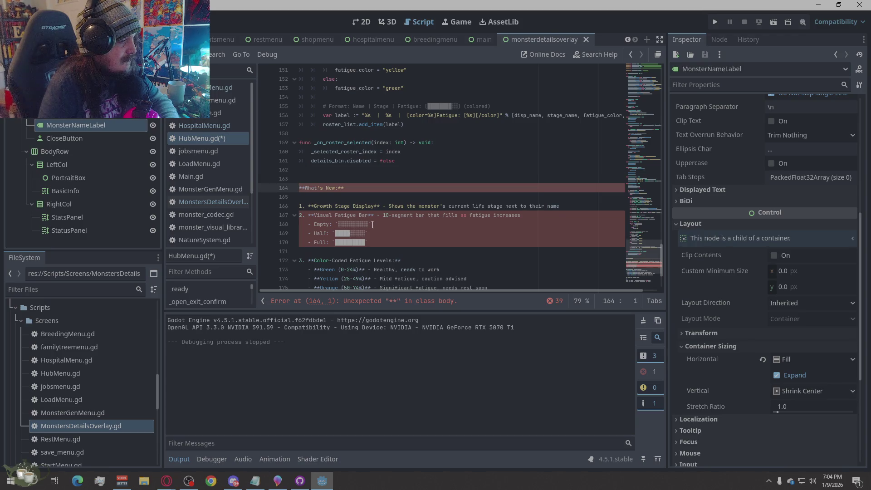
click(549, 301)
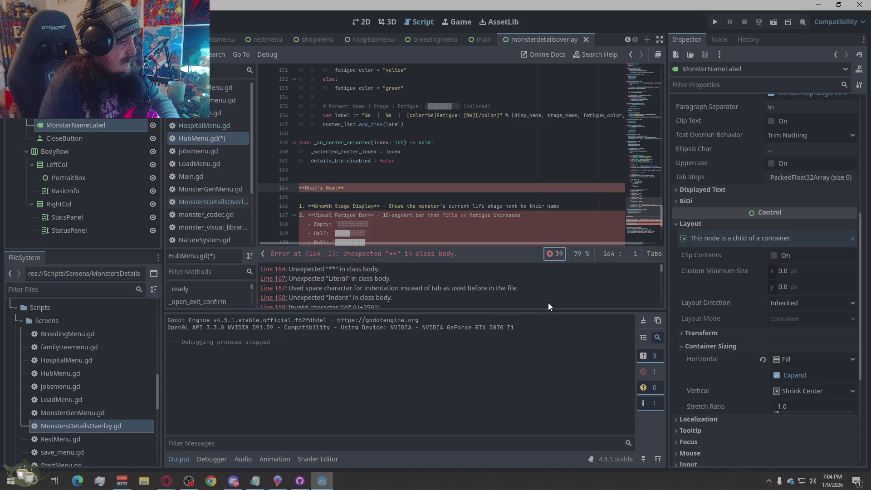
scroll(422, 231, down, 5)
scroll(390, 202, up, 3)
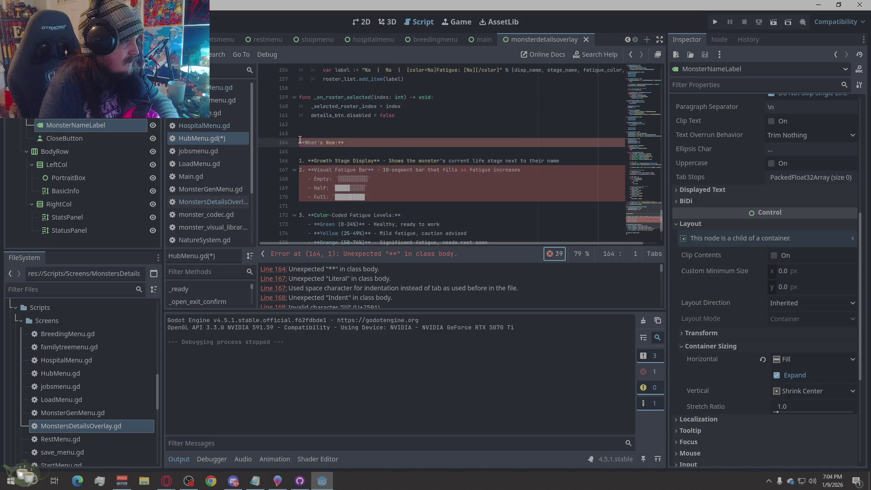
mouse_move(299, 142)
mouse_down()
mouse_move(419, 162)
mouse_move(449, 136)
mouse_move(519, 223)
mouse_up()
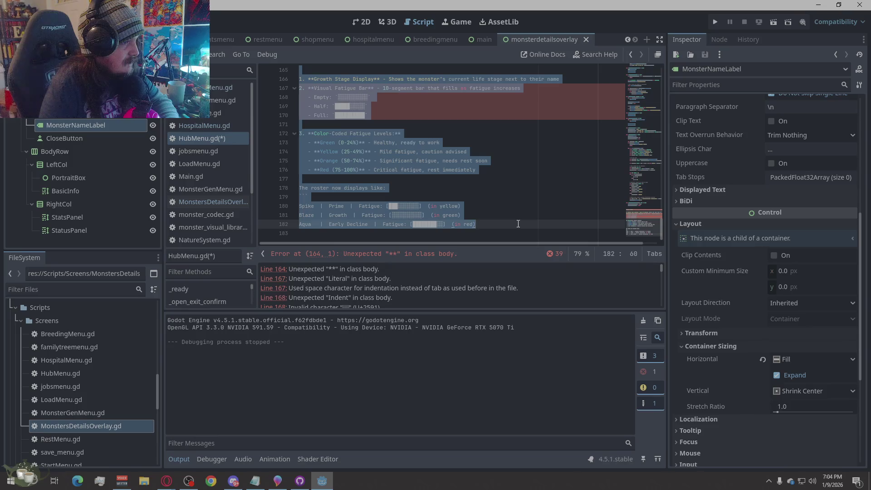
key(BackSpace)
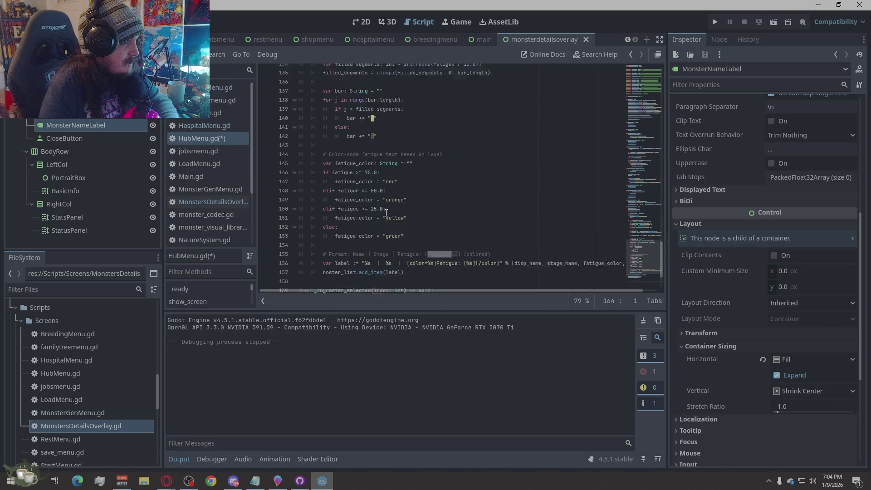
key(BackSpace)
key(BackSpace)
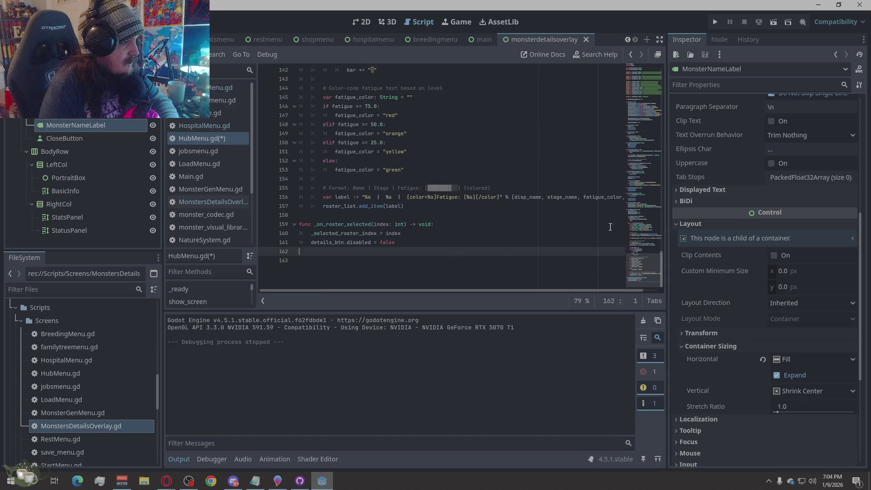
Step: Run the project, start a game at Spring Week 1, and open the Monster Shrine
click(718, 21)
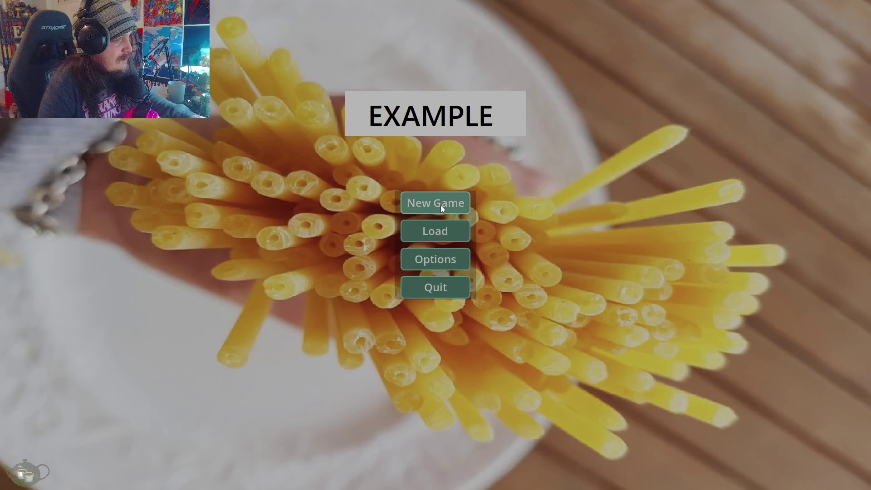
click(439, 204)
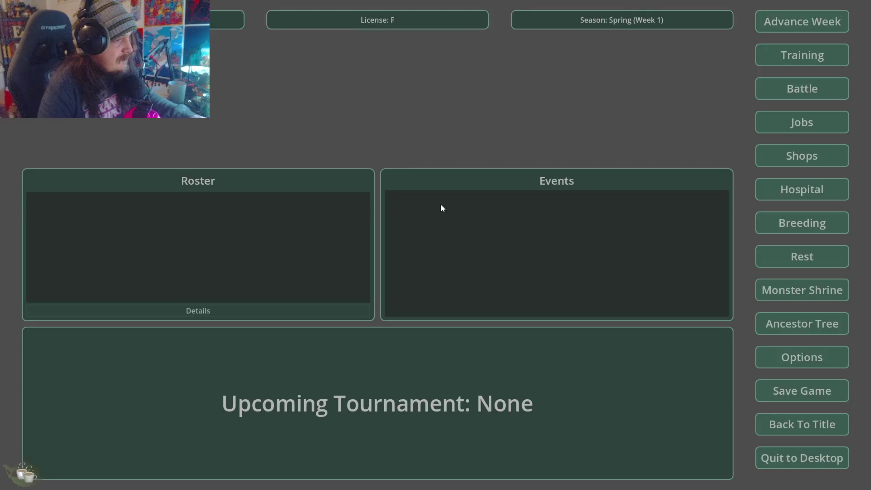
click(320, 300)
click(799, 293)
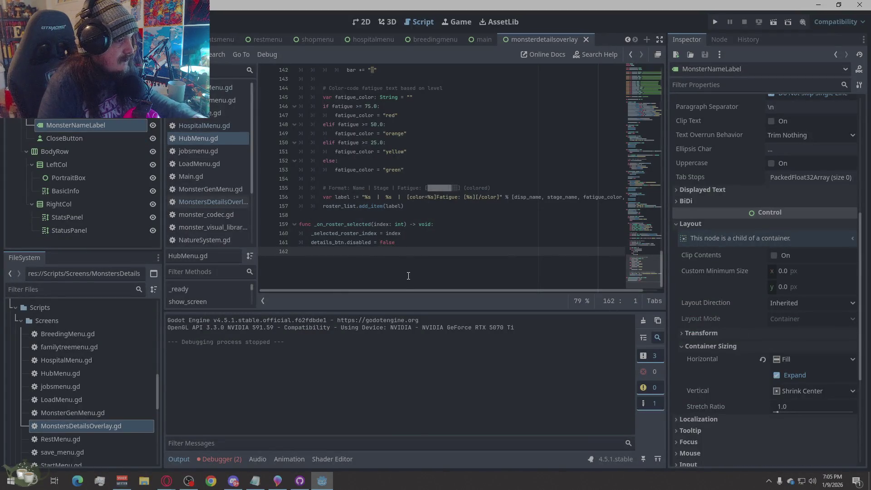
Step: Review the fatigue colour checks in HubMenu.gd, then run the project again
scroll(376, 268, up, 5)
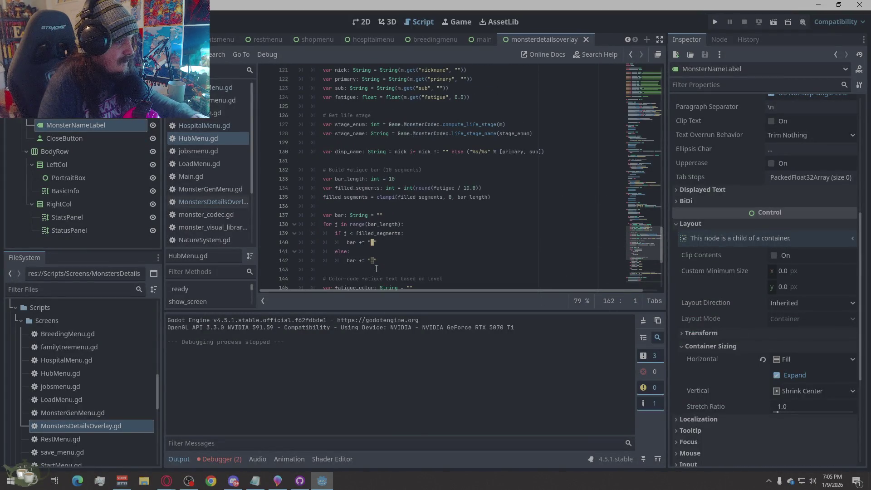
scroll(376, 267, down, 2)
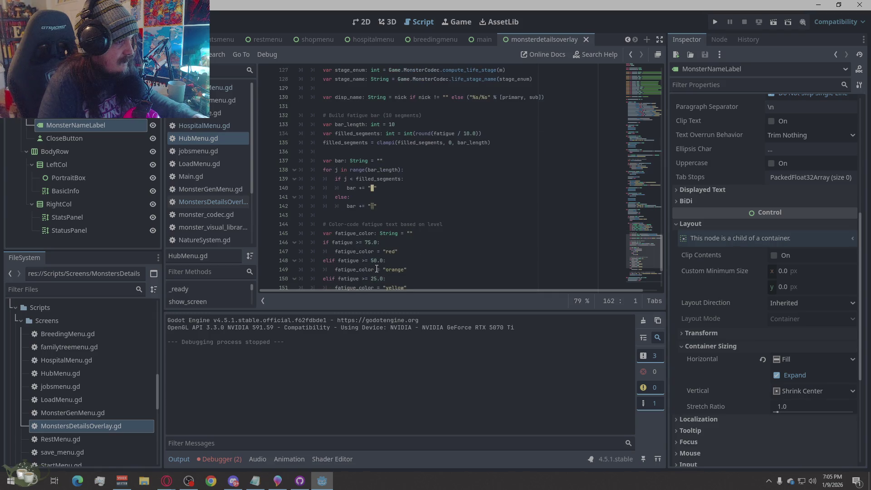
scroll(376, 268, down, 4)
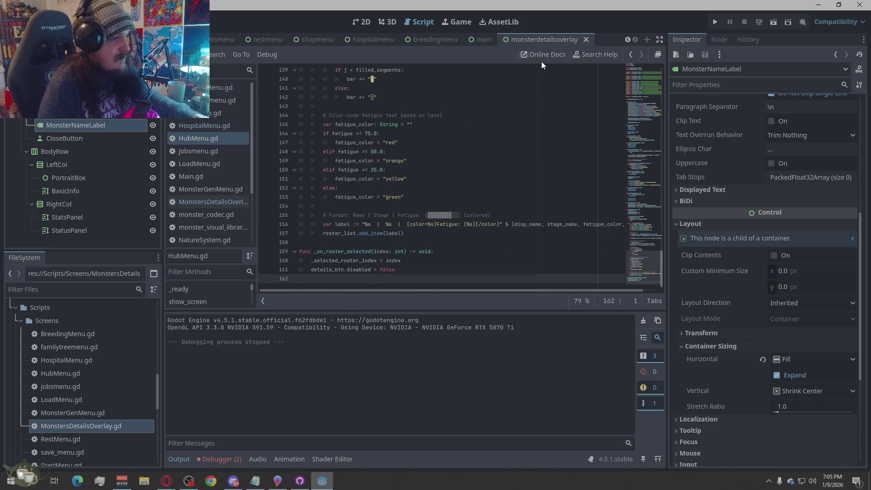
click(419, 156)
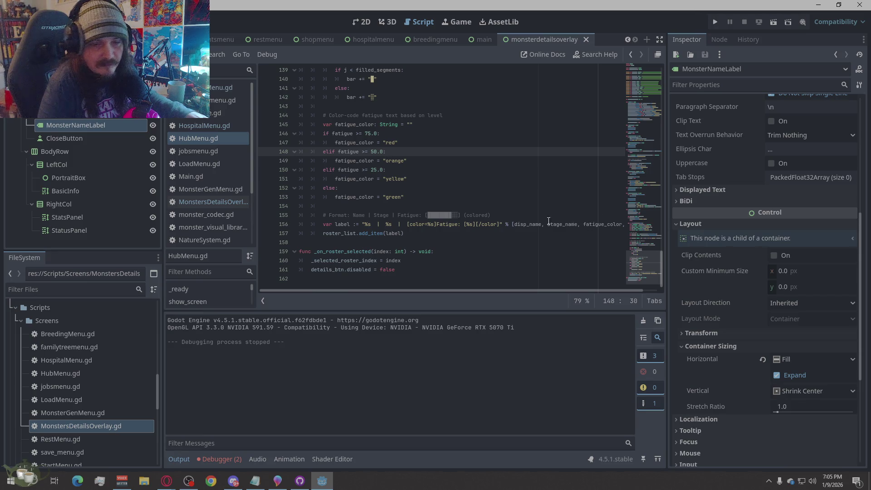
click(574, 219)
right_click(430, 190)
click(442, 289)
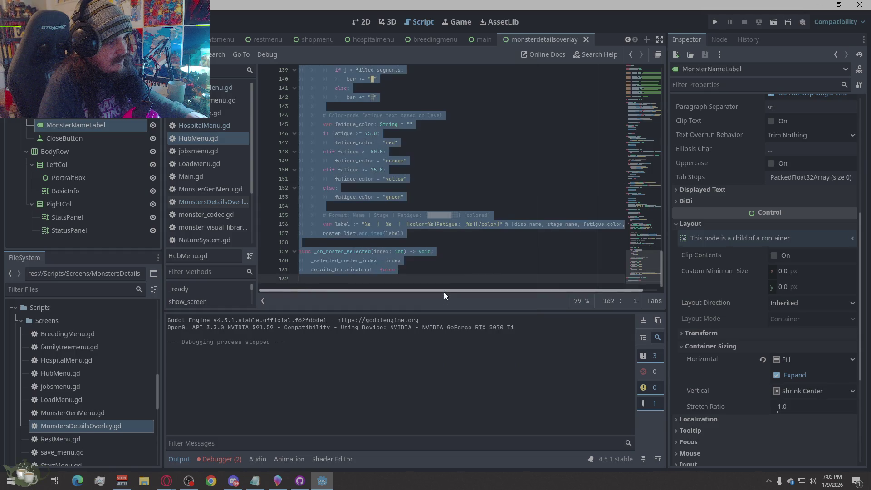
click(485, 252)
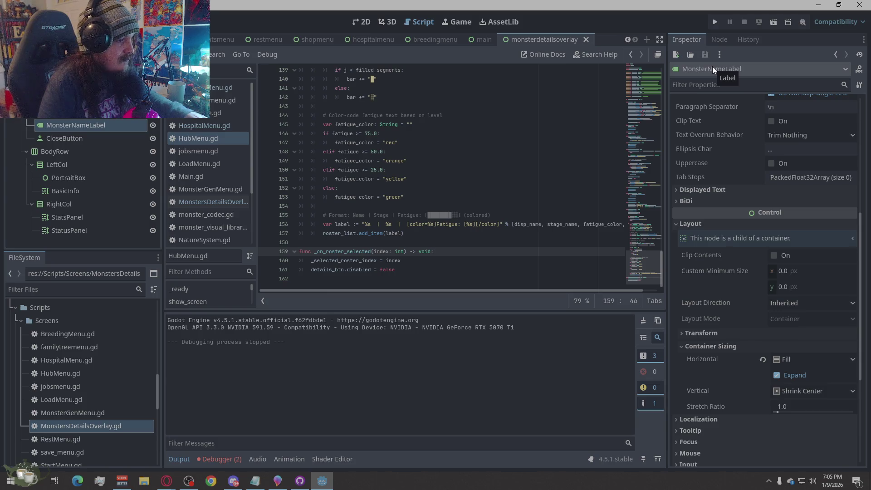
click(716, 23)
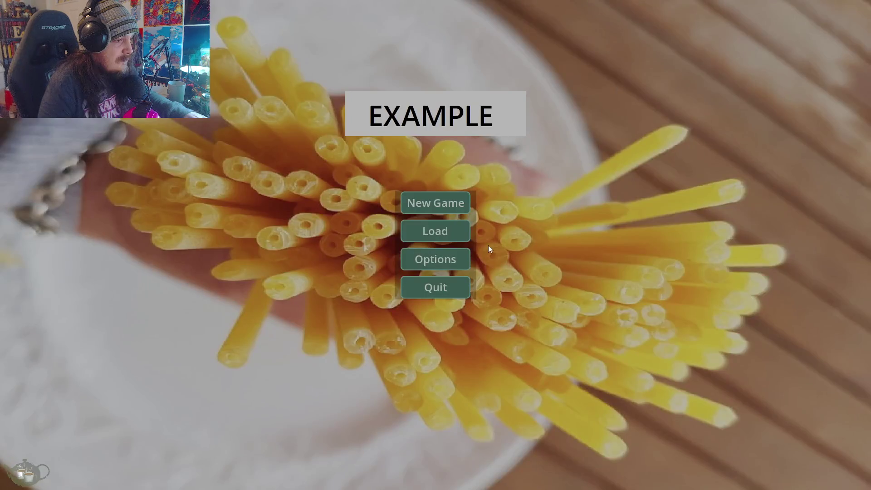
Step: Load Save Slot 01, advance to Spring Week 2 with an empty roster, and quit to the editor
click(446, 234)
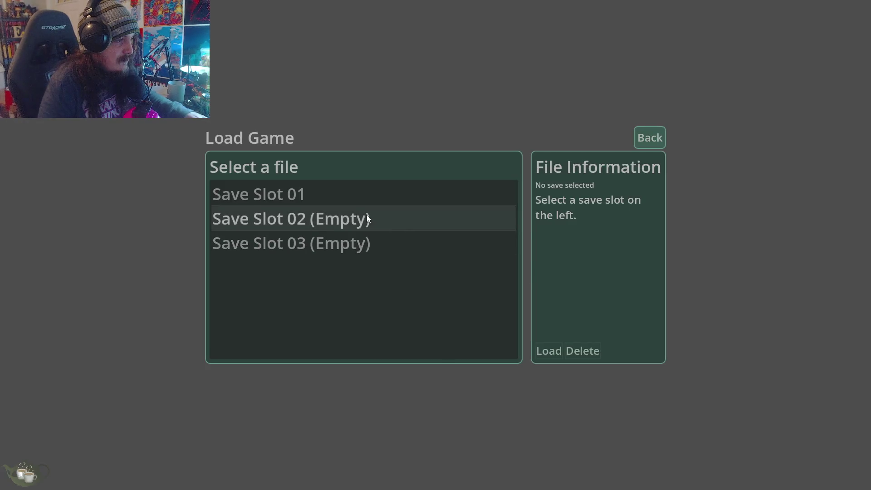
click(367, 194)
click(544, 349)
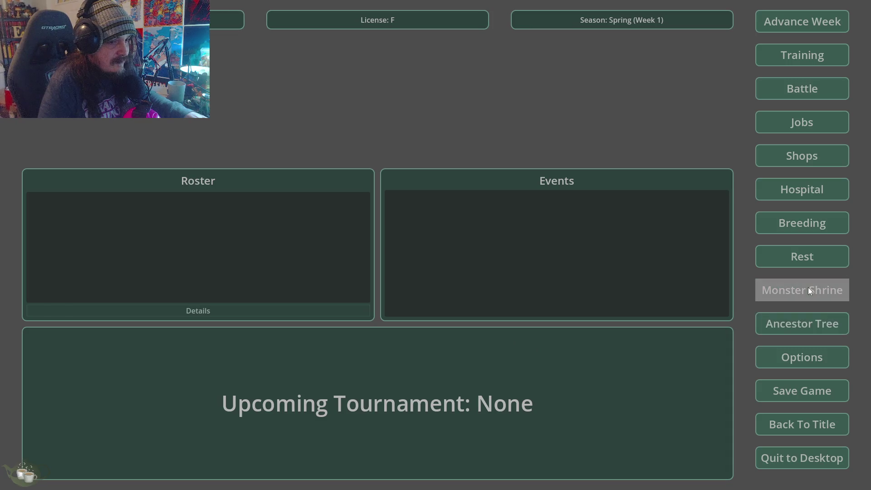
click(802, 21)
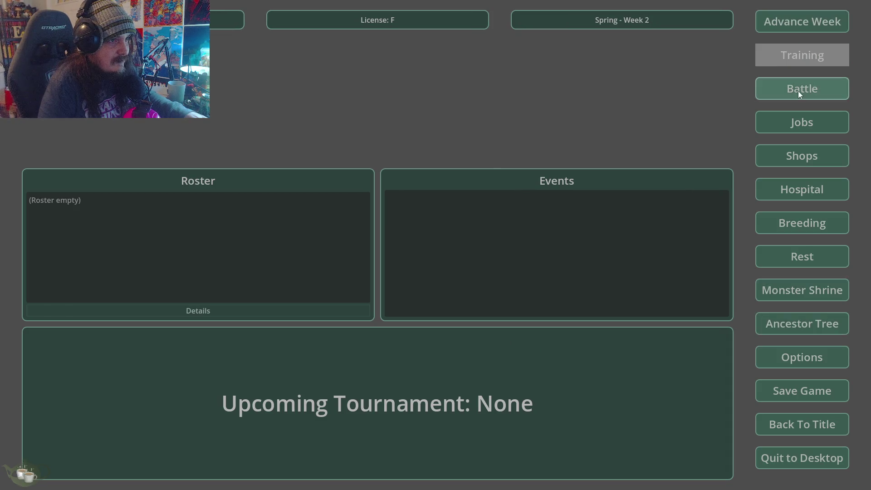
click(817, 424)
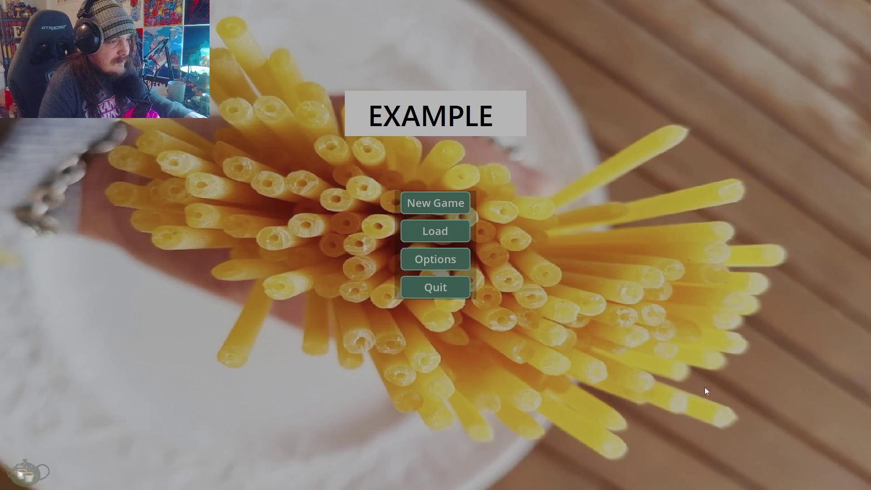
click(425, 293)
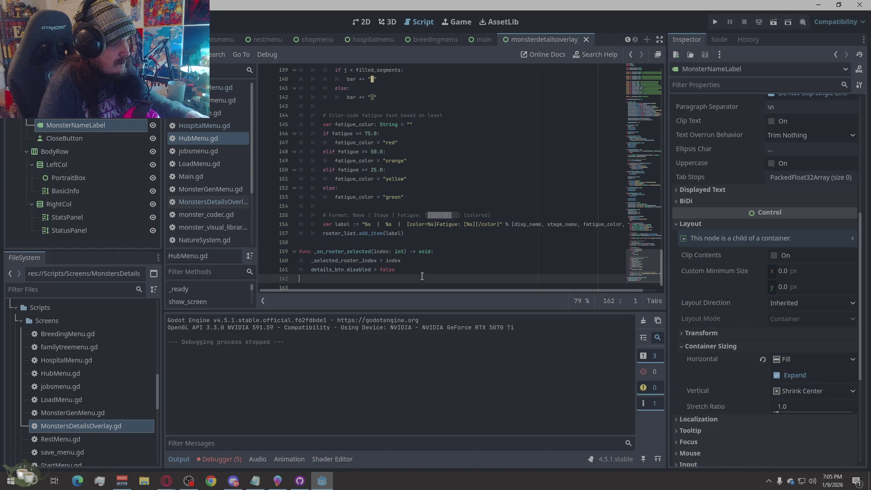
Step: Replace HubMenu.gd with the 'Fat: %.0f%%' name-and-fatigue roster code, save, and run it
key(ctrl+v)
key(Escape)
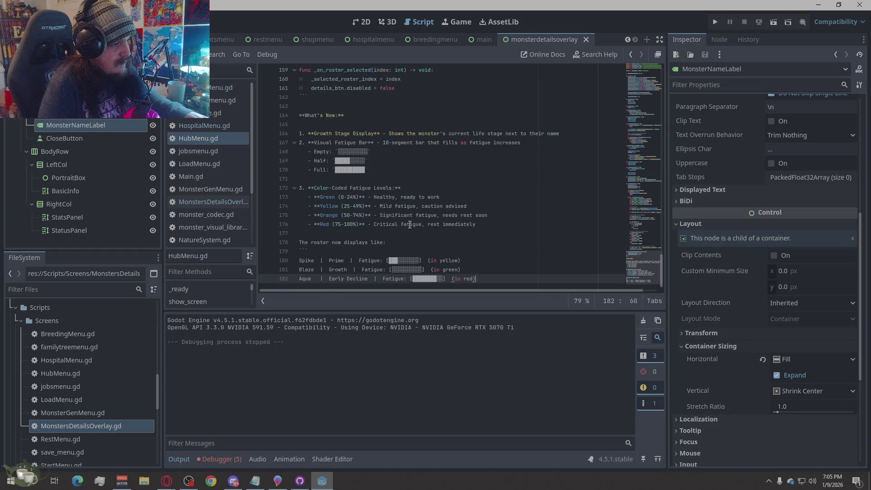
key(ctrl+a)
key(ctrl+v)
click(476, 232)
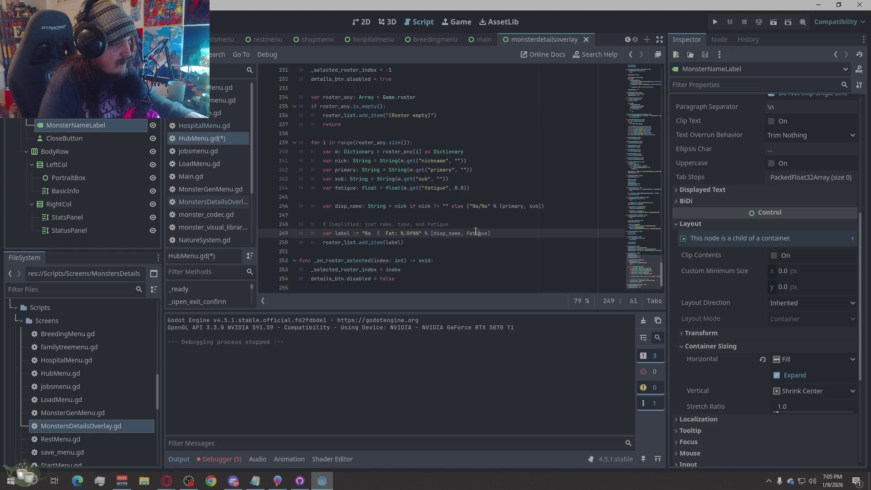
key(ctrl+s)
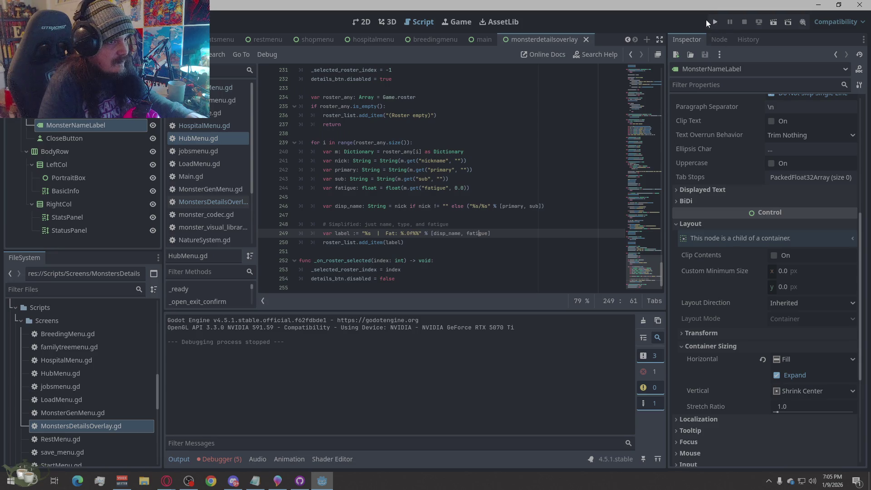
click(714, 23)
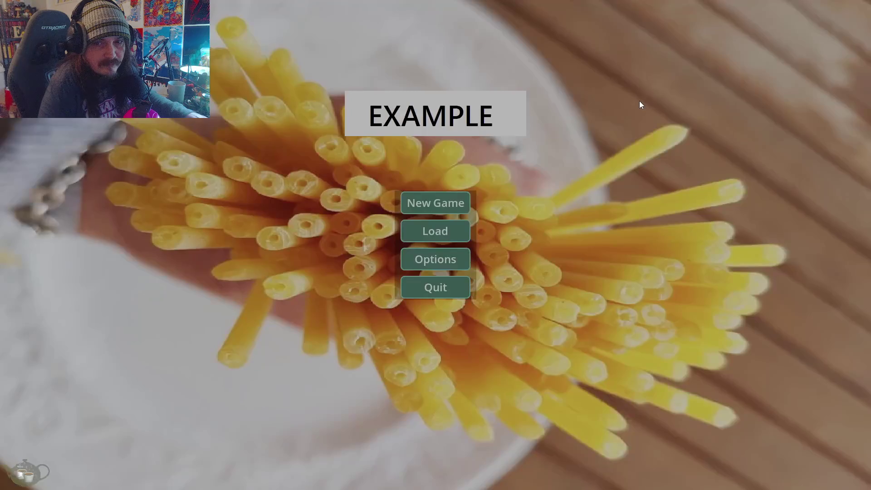
Step: Start a new game and add a generated Ember/Ember monster from the Monster Shrine
click(433, 206)
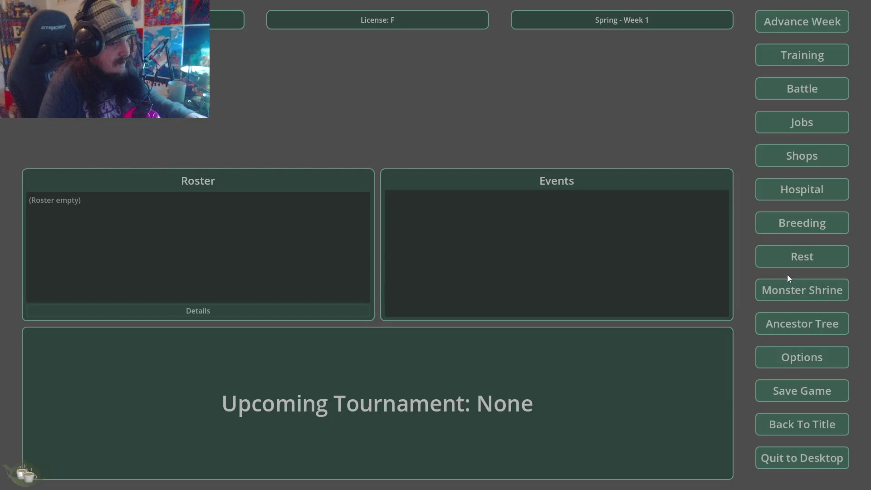
click(809, 291)
click(279, 195)
click(274, 203)
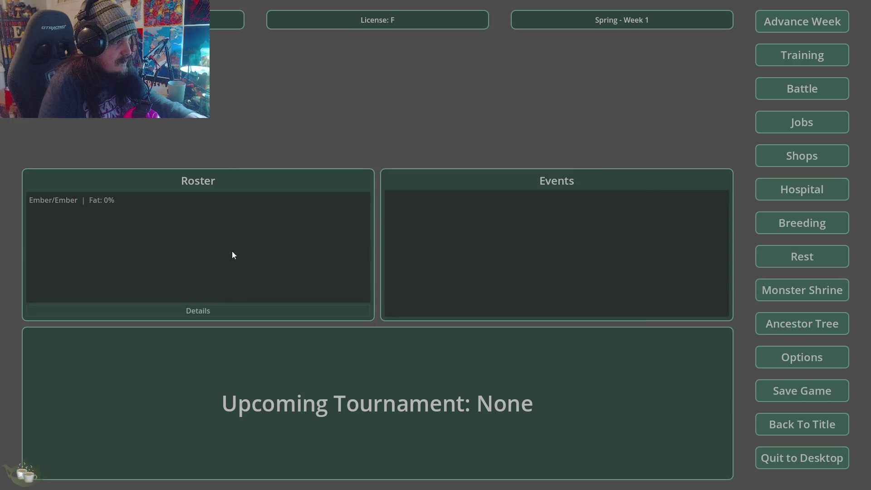
Step: Check the Ember/Ember details overlay, then quit the game back to the editor
click(232, 308)
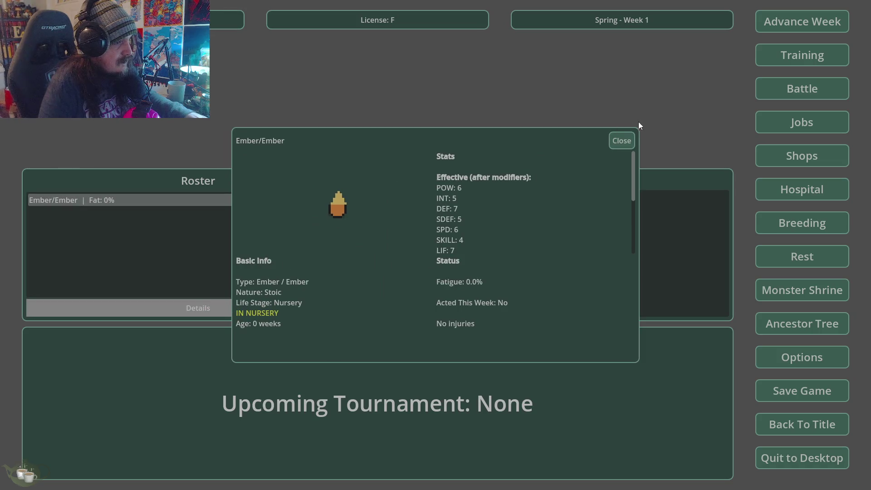
click(619, 146)
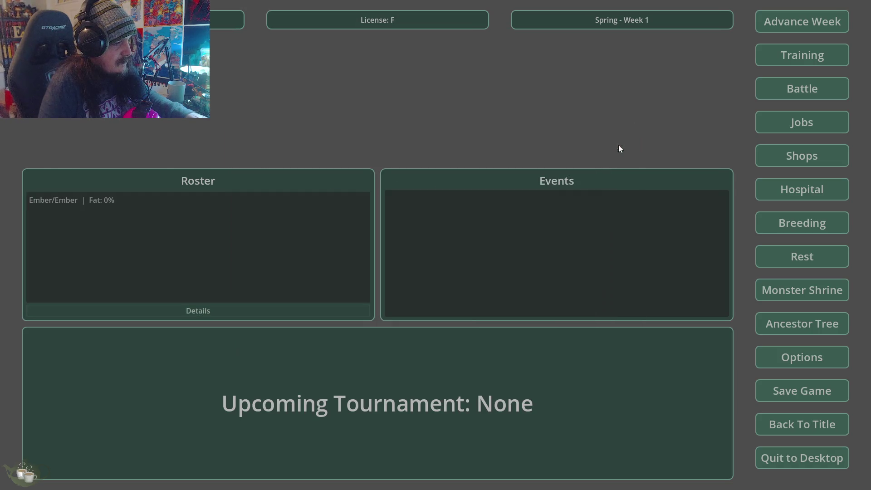
click(782, 428)
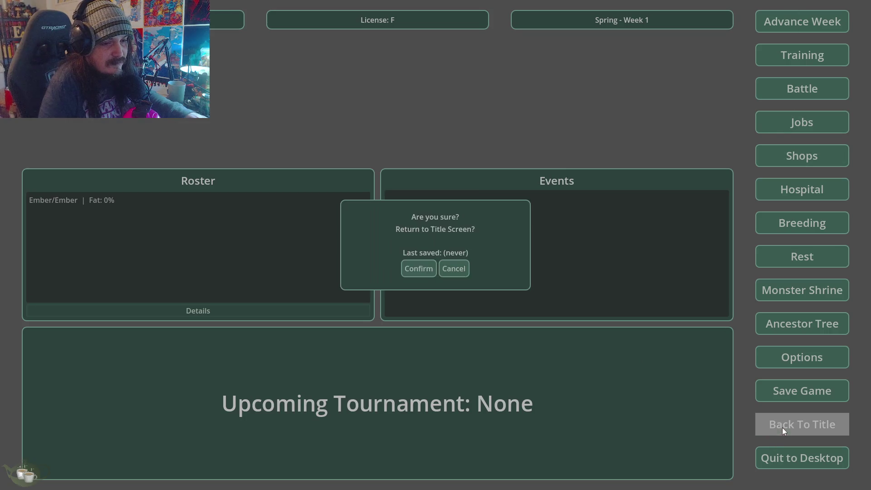
key(Return)
click(450, 287)
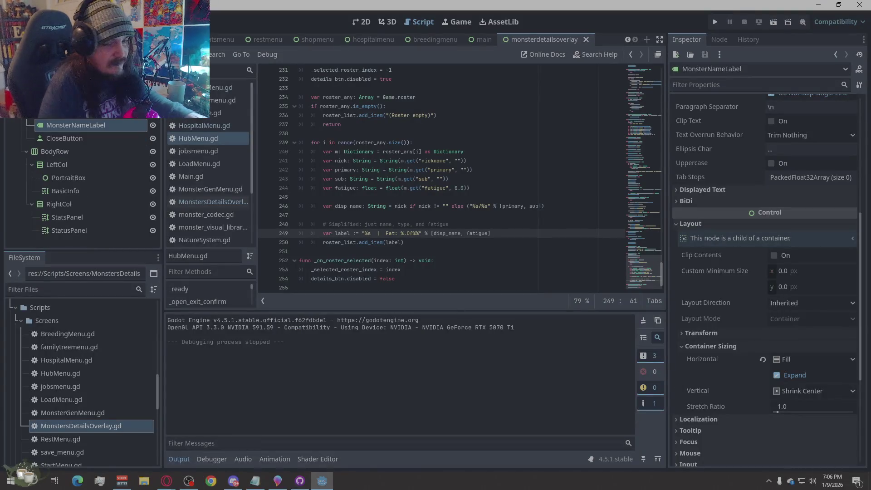
Step: Select the entire script text and bring it over to the browser
key(alt+Tab)
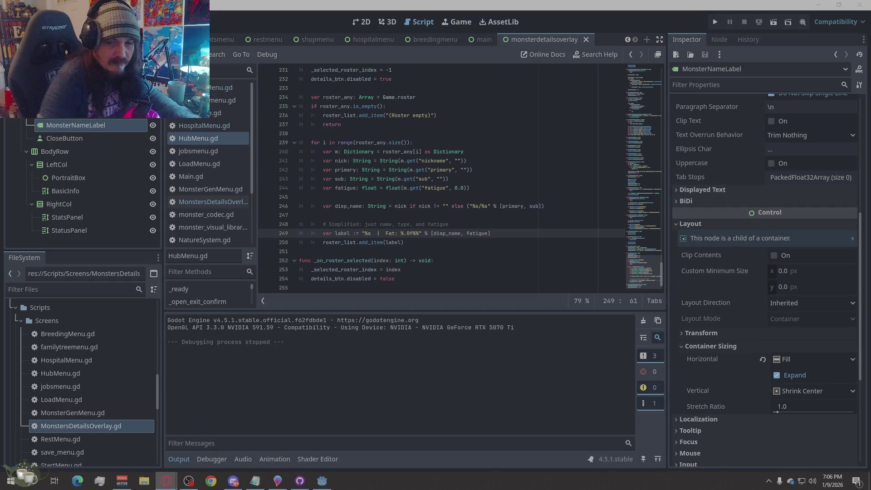
right_click(434, 246)
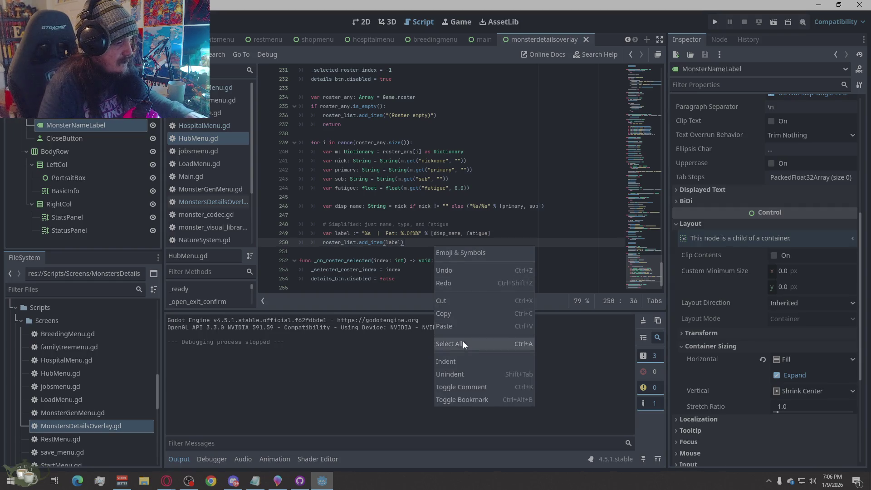
click(463, 343)
key(alt+Tab)
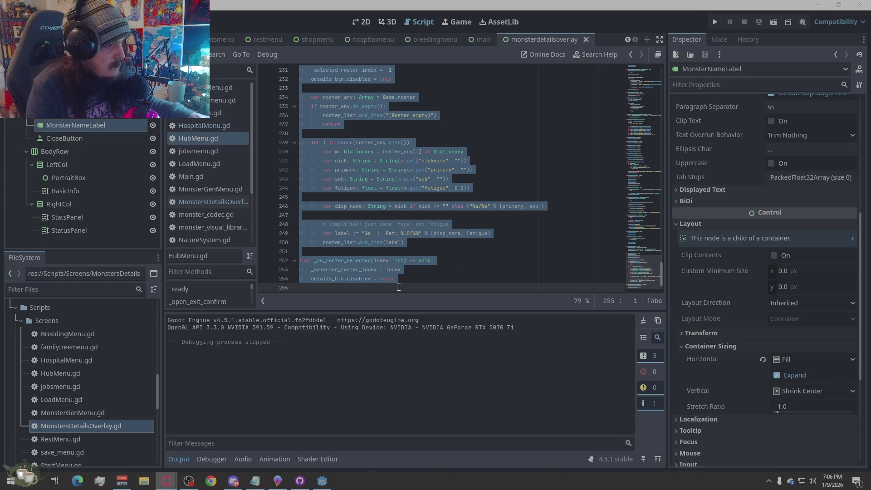
Step: Search the script for 'refresh', finding 14 matches
click(485, 224)
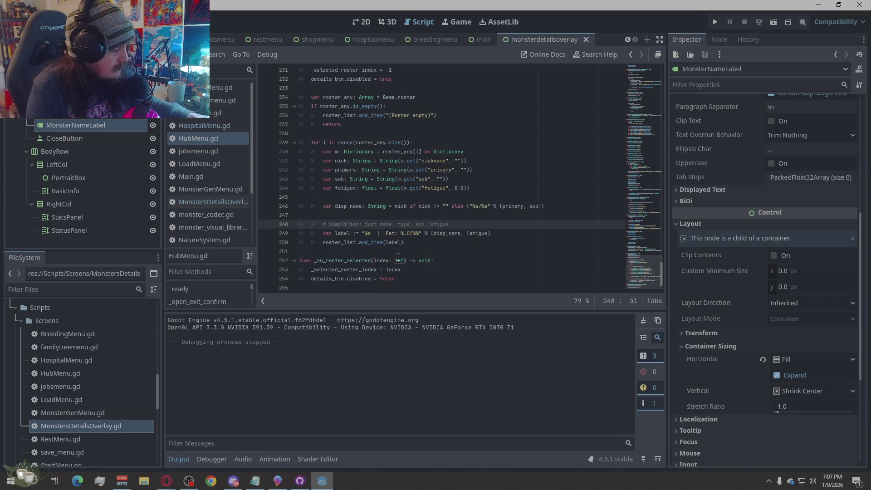
key(ctrl+f)
text(refresh)
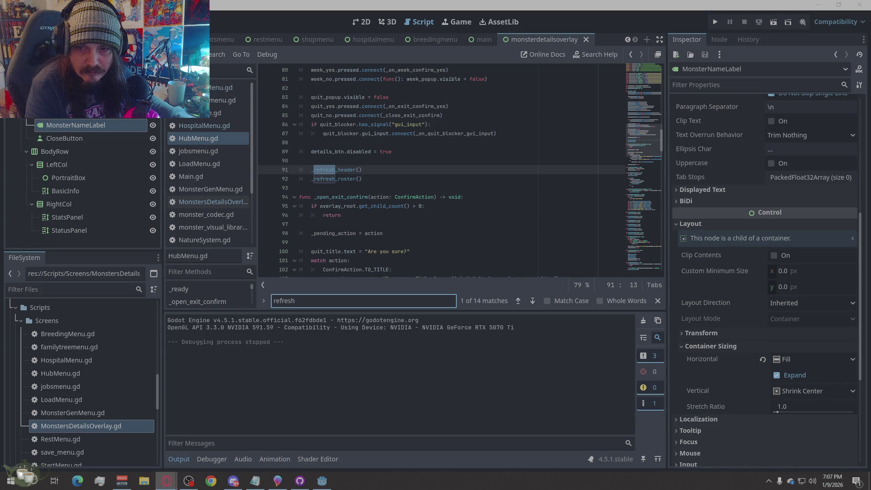
Step: Search HubMenu.gd for '_refresh_roster(' and step through matches to its function definition
double_click(328, 303)
text(_refresh_roster()
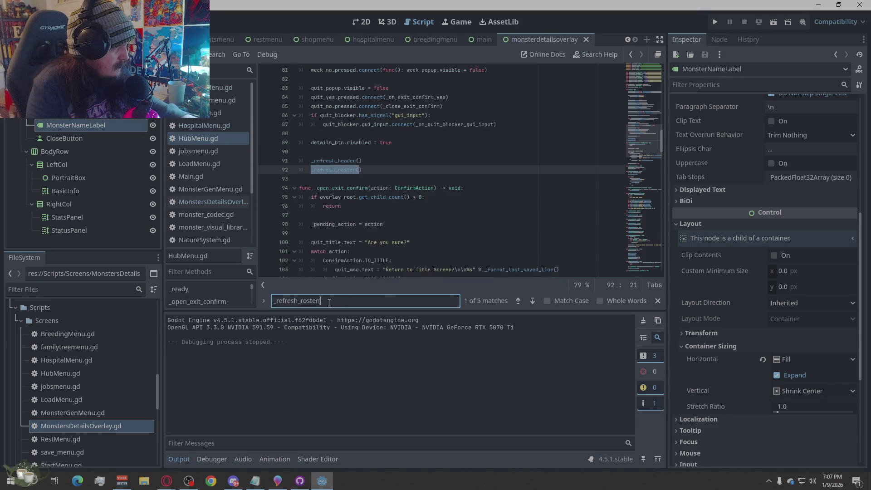
click(532, 301)
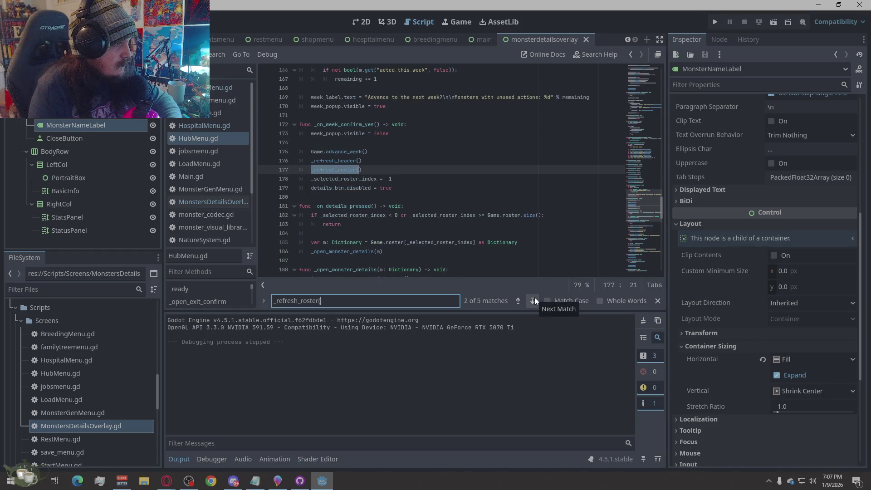
click(533, 300)
click(533, 300)
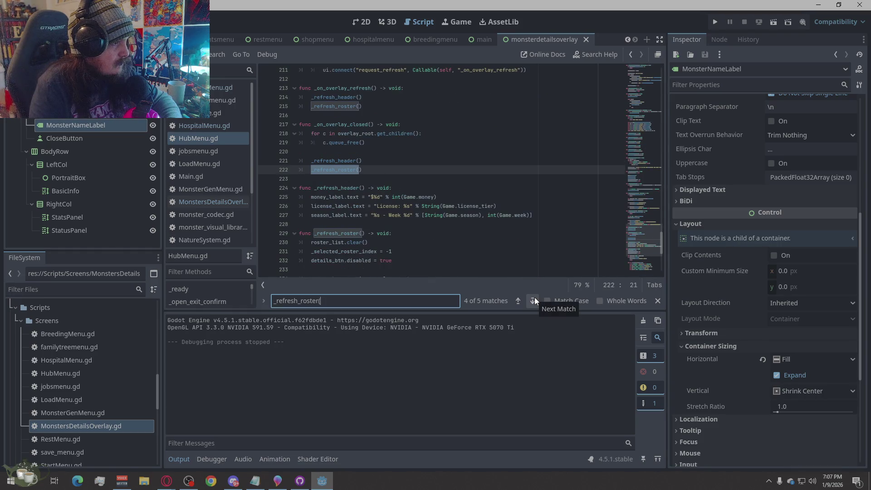
click(533, 300)
click(387, 188)
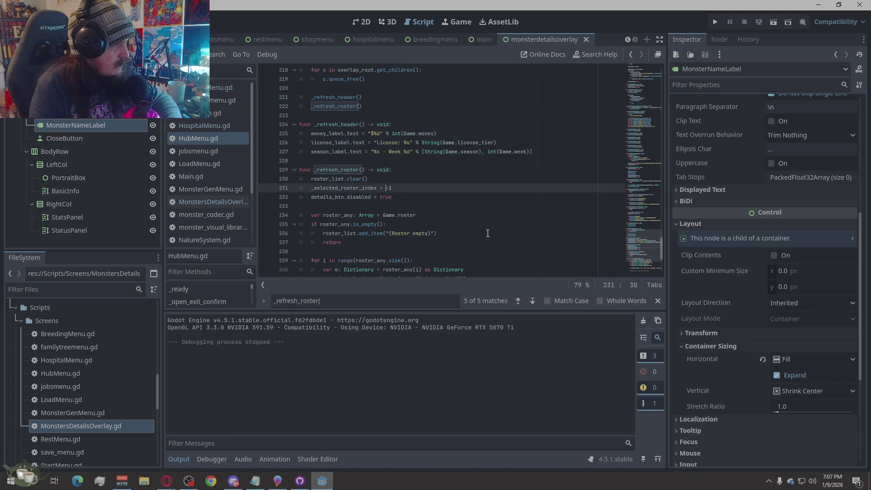
scroll(486, 232, down, 5)
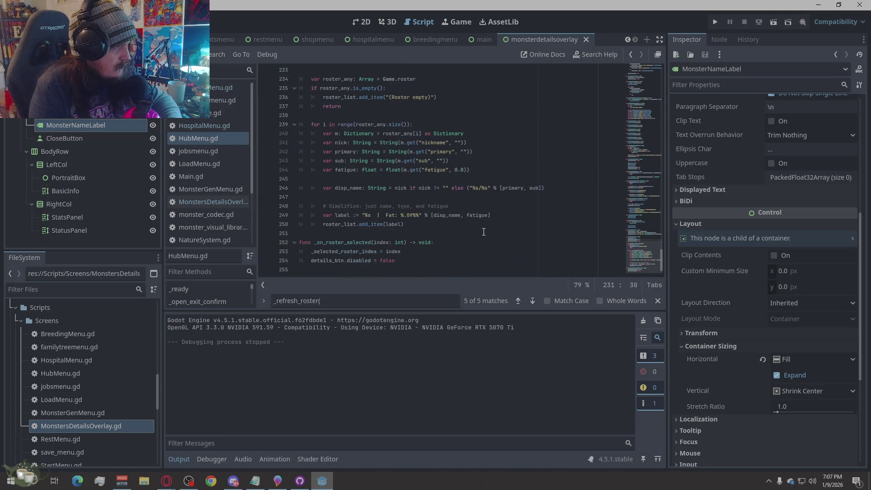
scroll(483, 231, up, 1)
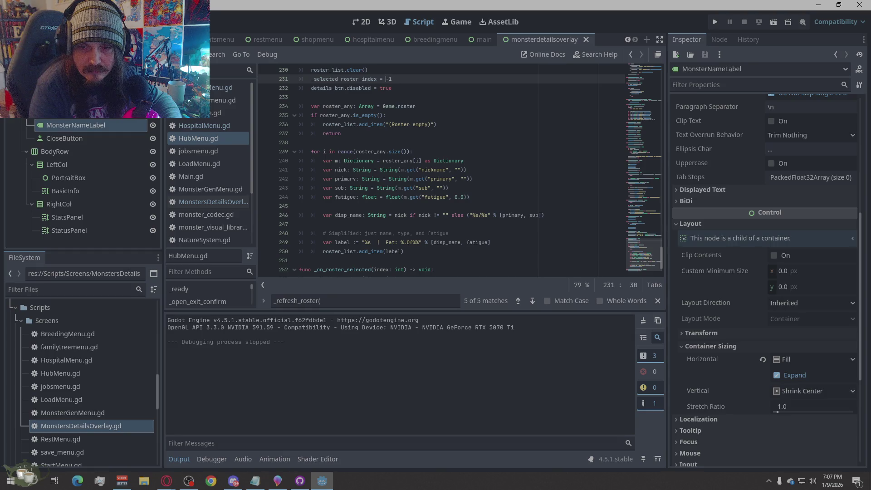
Step: Replace the old roster loop with the new life-stage and colour-coded fatigue bar code, and save
key(alt+Tab)
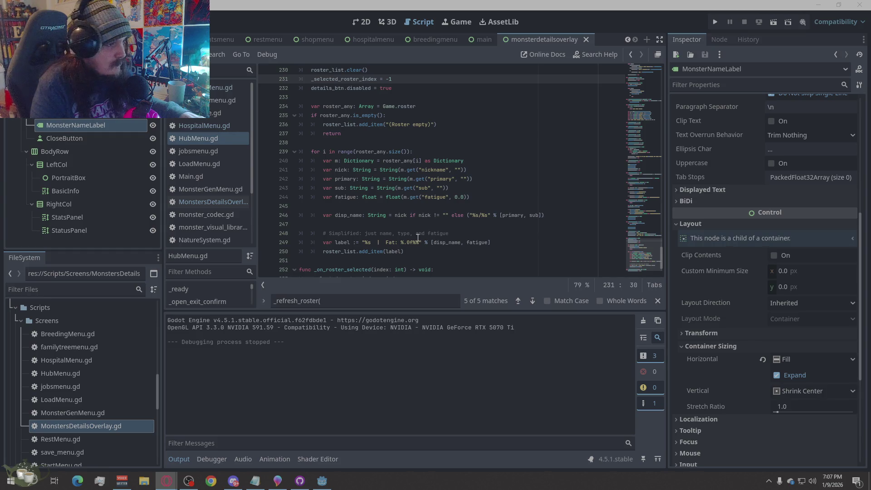
mouse_move(411, 251)
mouse_down()
mouse_move(252, 101)
mouse_move(284, 130)
mouse_move(286, 123)
mouse_up()
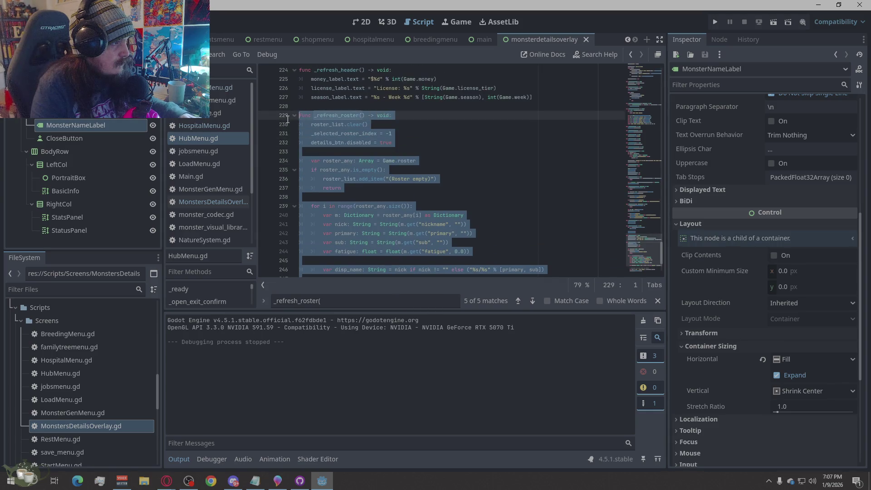
key(ctrl+v)
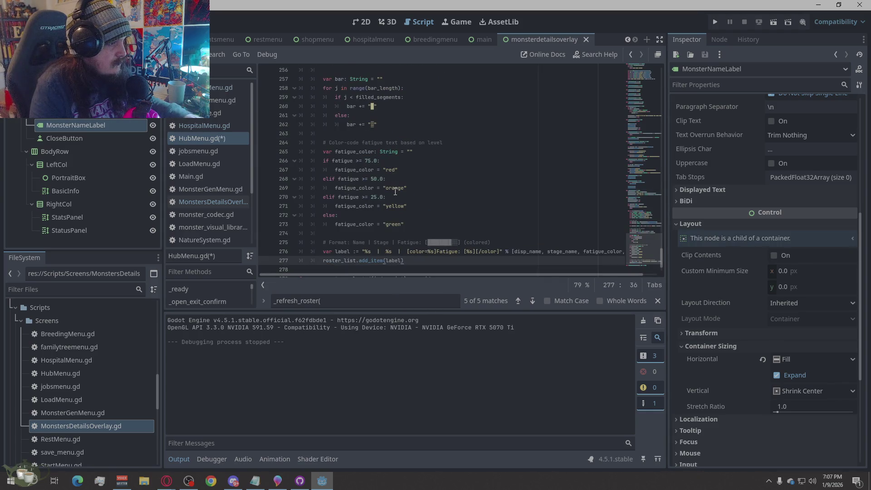
key(ctrl+s)
scroll(453, 190, down, 2)
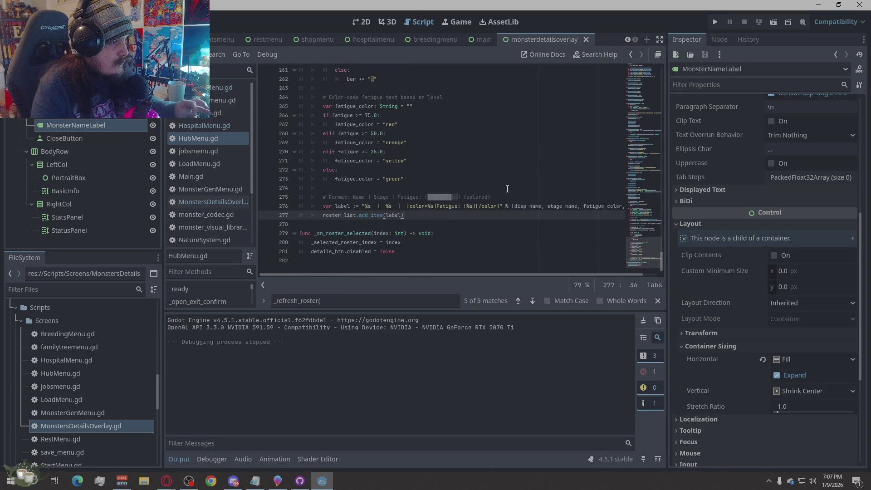
scroll(499, 190, up, 10)
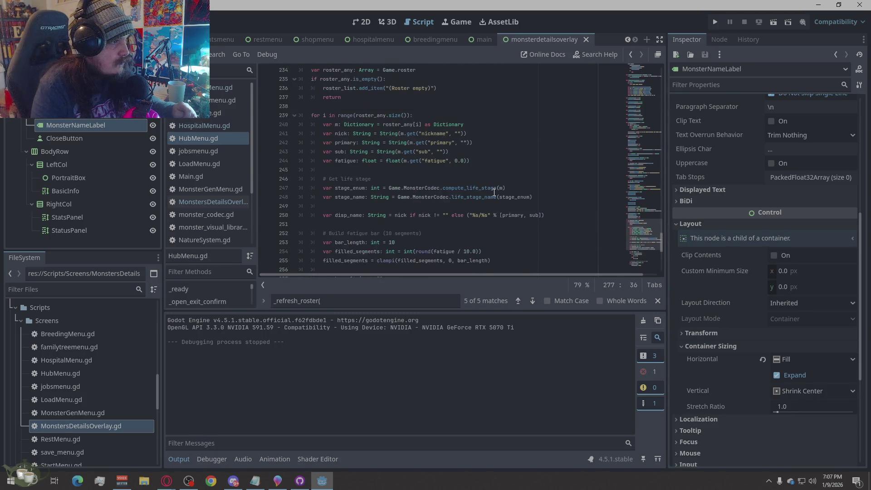
Step: Run a new game, add a Shrine-generated monster to the roster, and show the debugger errors
click(720, 21)
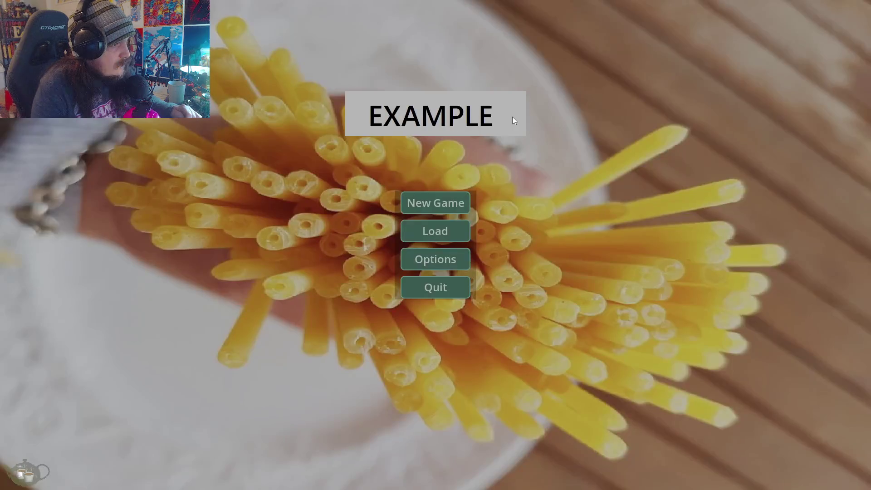
click(436, 209)
click(797, 299)
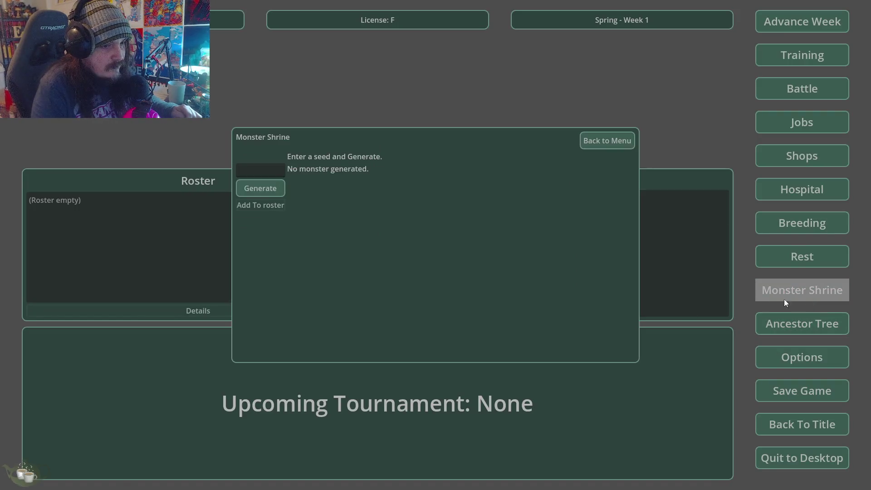
click(260, 188)
click(263, 204)
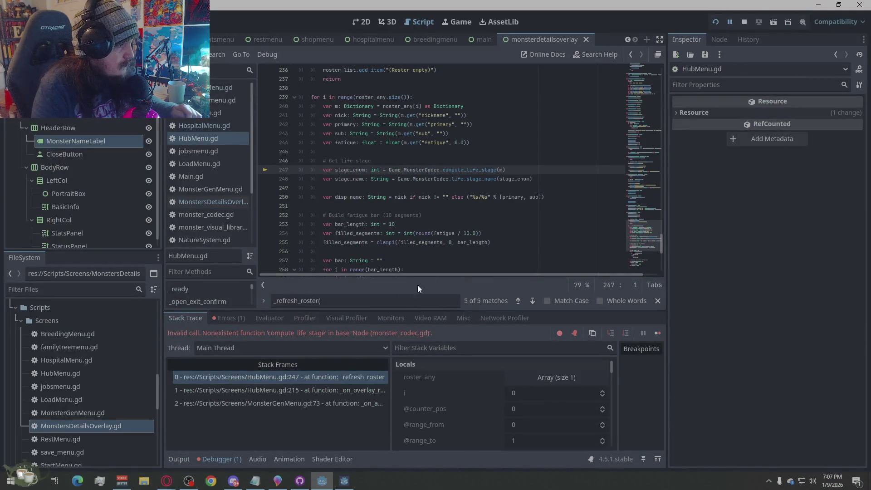
click(229, 318)
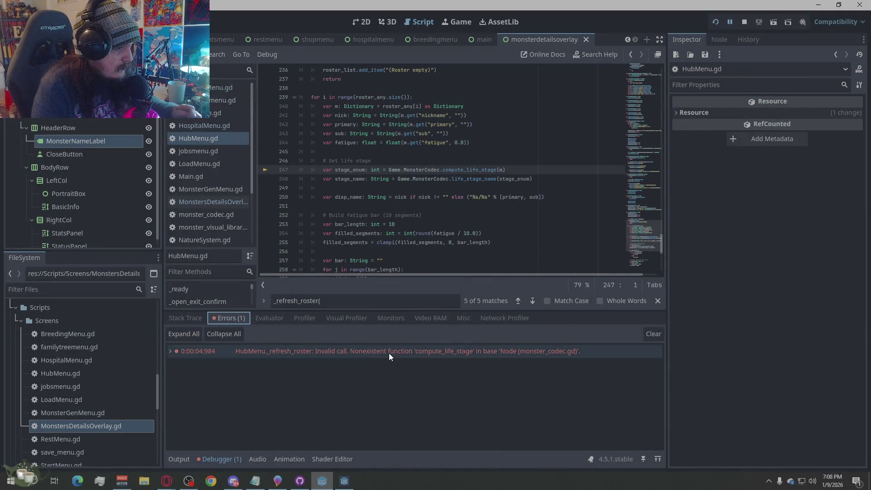
mouse_move(387, 355)
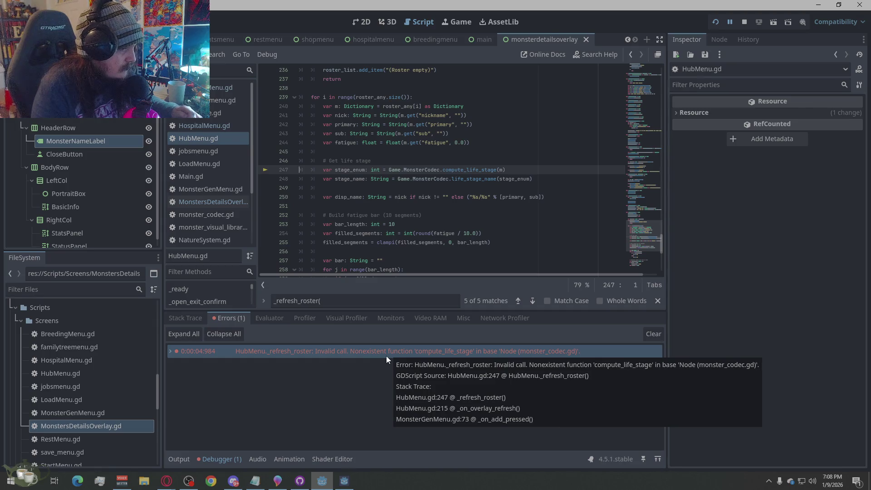
Step: Copy the nonexistent 'compute_life_stage' error message and stop the running game
right_click(385, 355)
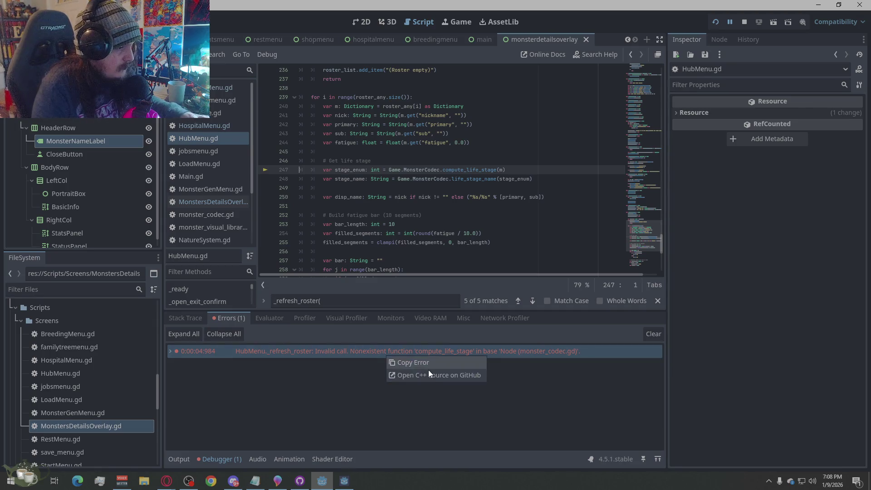
click(437, 363)
click(745, 26)
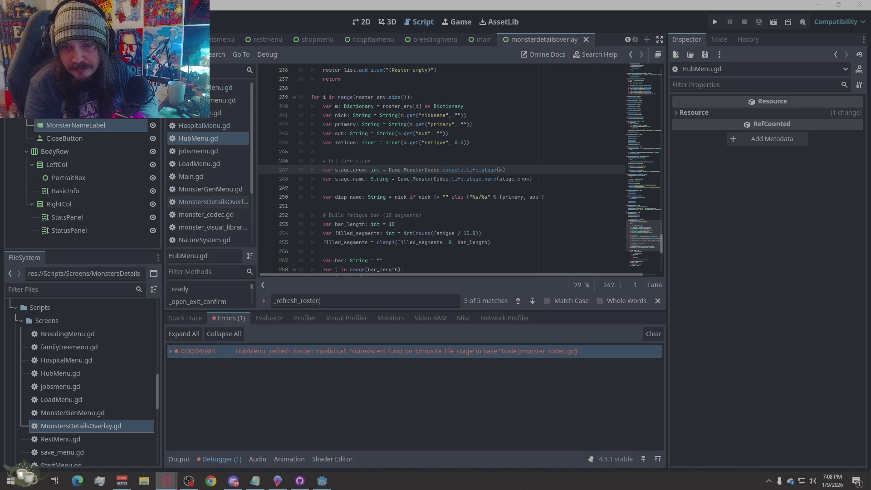
Step: Copy _refresh_roster lines 245–277 and launch the project for another test run
scroll(391, 223, down, 7)
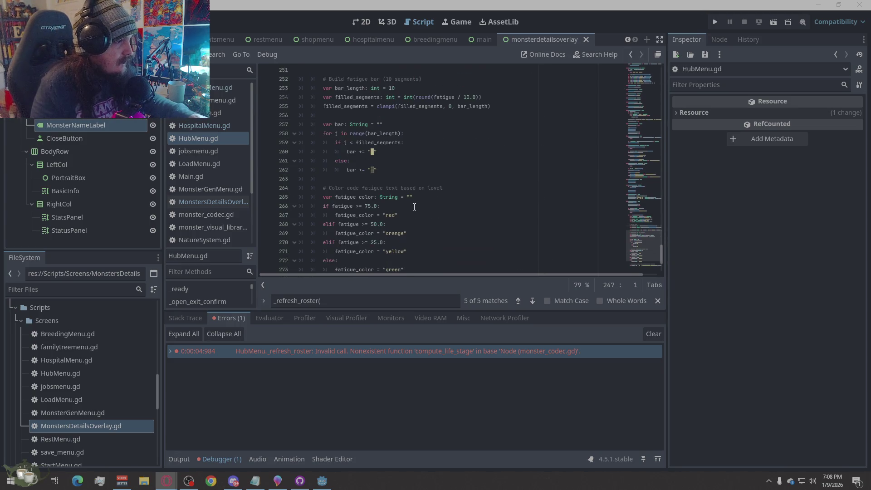
scroll(414, 207, down, 2)
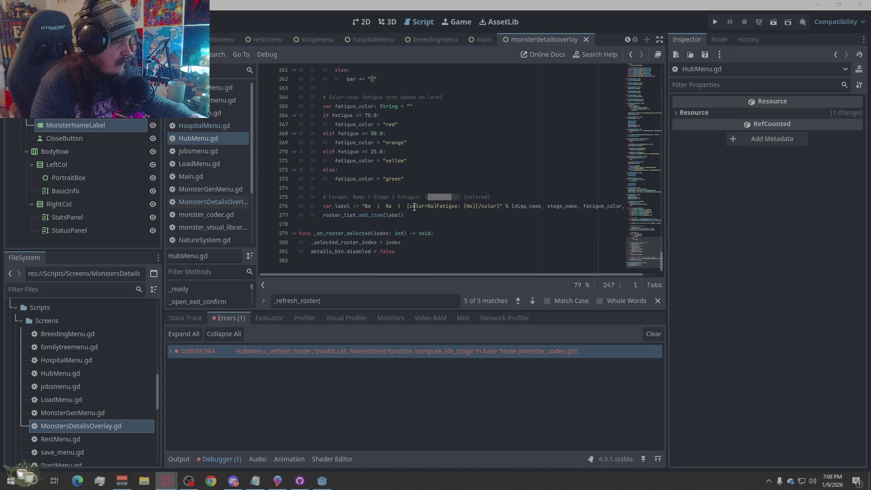
click(415, 214)
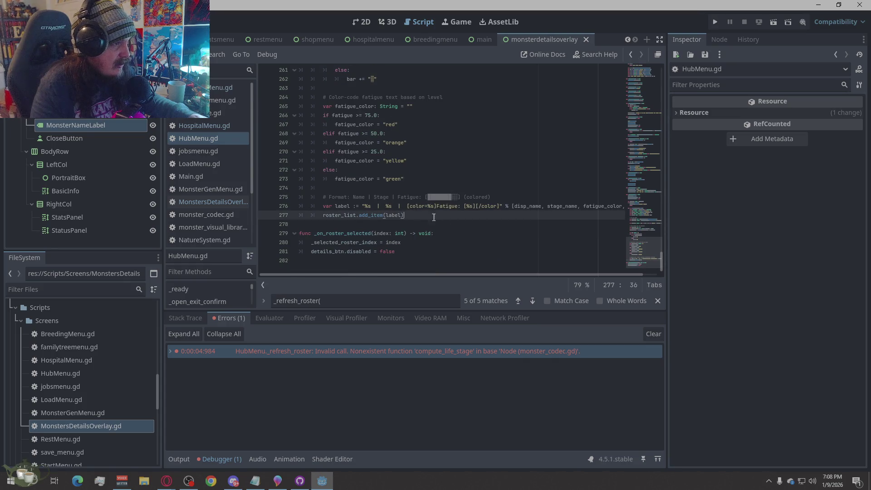
mouse_move(417, 216)
mouse_down()
mouse_move(454, 147)
mouse_move(494, 226)
mouse_move(300, 134)
mouse_up()
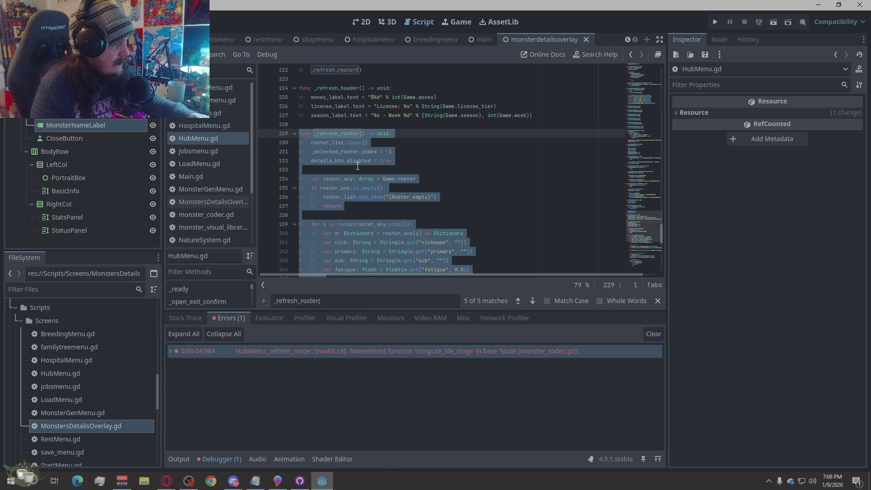
key(Right)
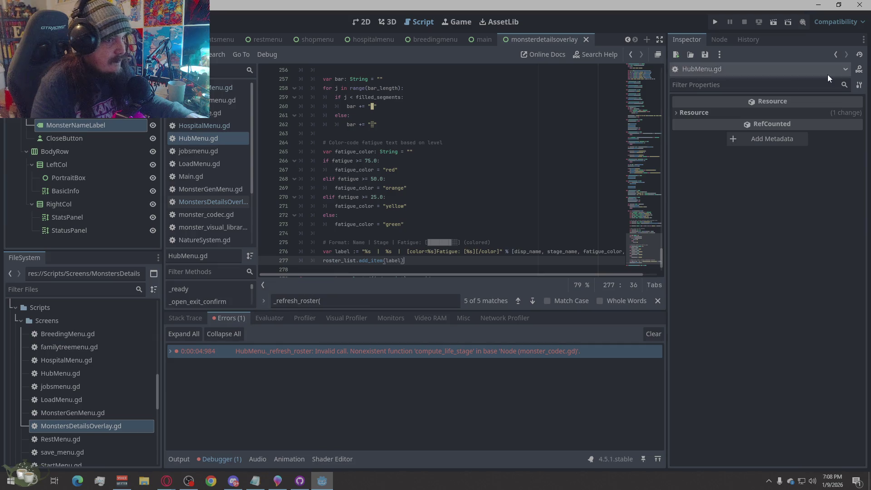
click(714, 22)
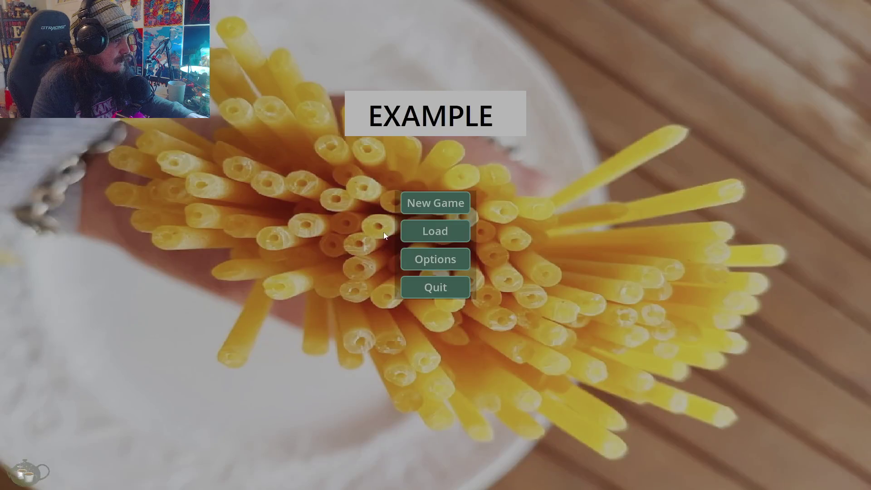
Step: Start a new game and generate an Ember/Ghost monster at the Monster Shrine
click(454, 206)
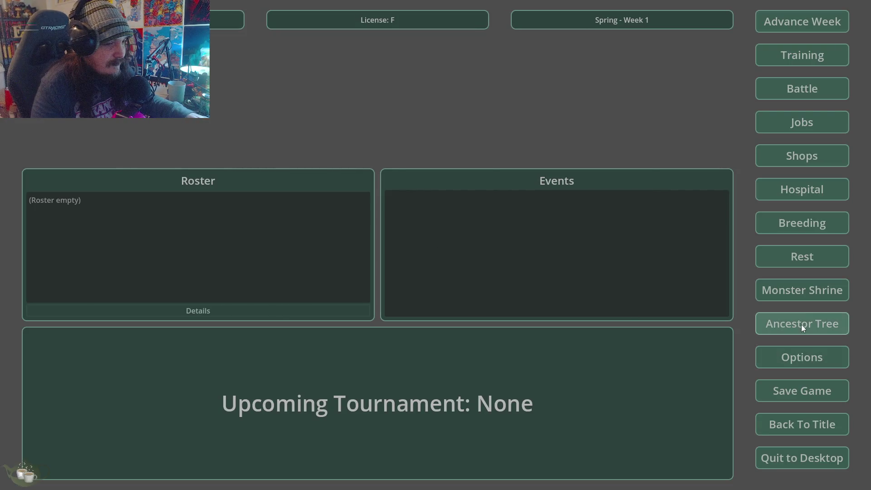
click(809, 295)
click(261, 187)
click(260, 205)
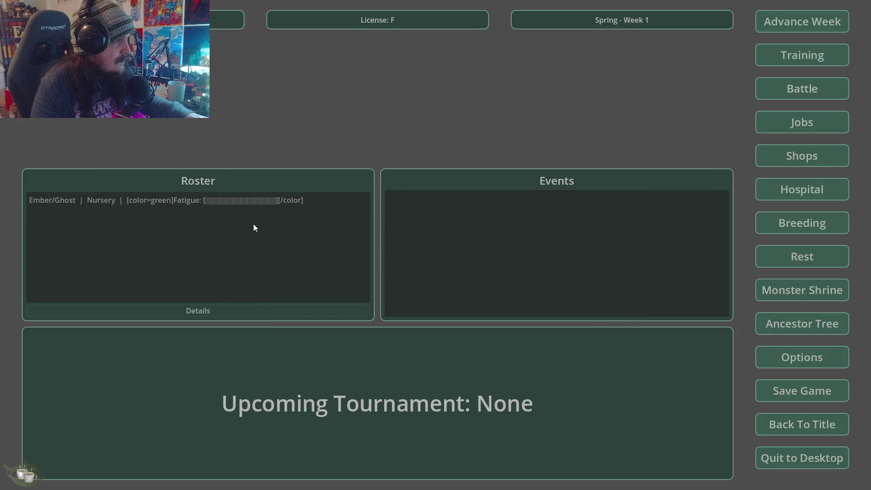
Step: View the Ember/Ghost's details overlay, close it, and go to the Hospital & Nursery
click(287, 201)
click(263, 309)
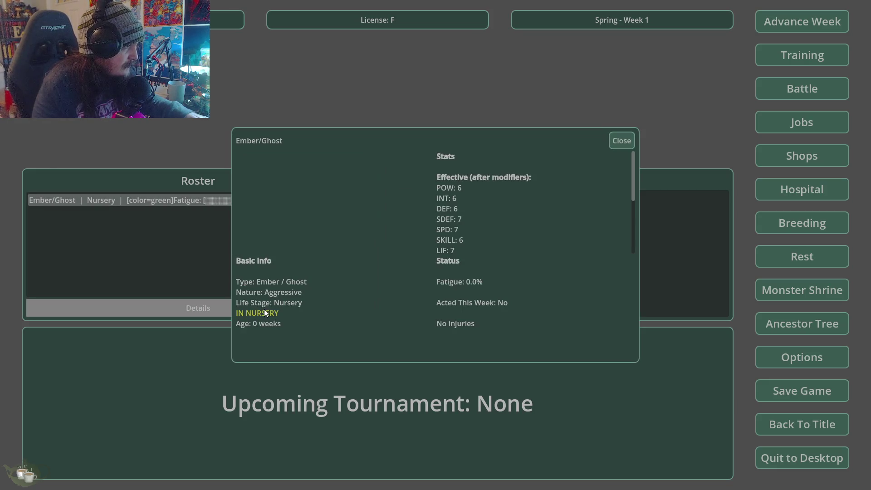
click(621, 141)
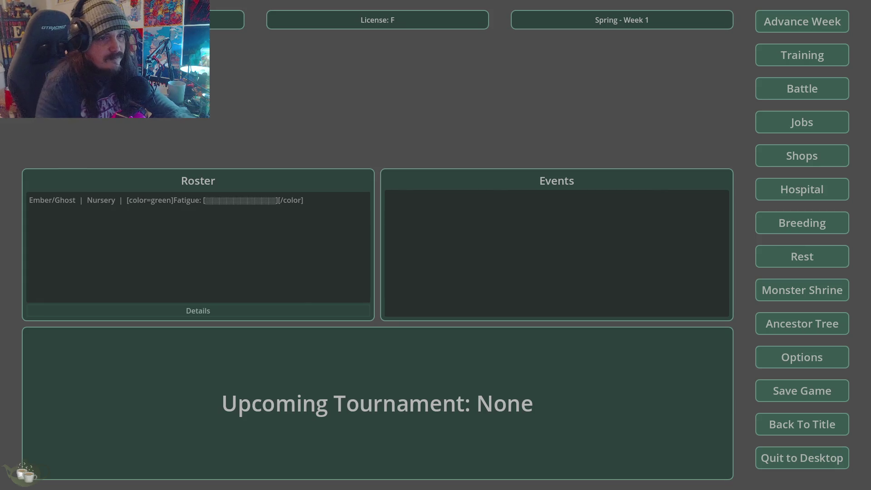
click(777, 190)
Step: Release the Ember/Ghost from the nursery and close the Hospital & Nursery window
click(311, 162)
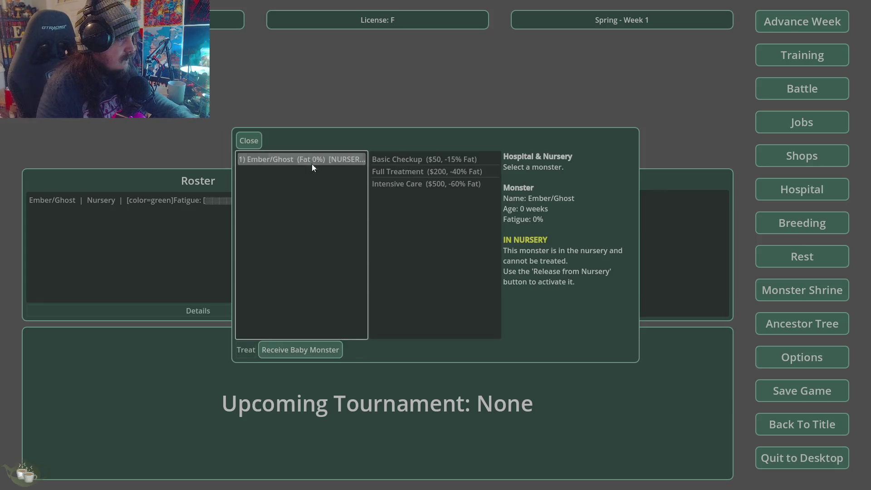
click(321, 352)
key(Return)
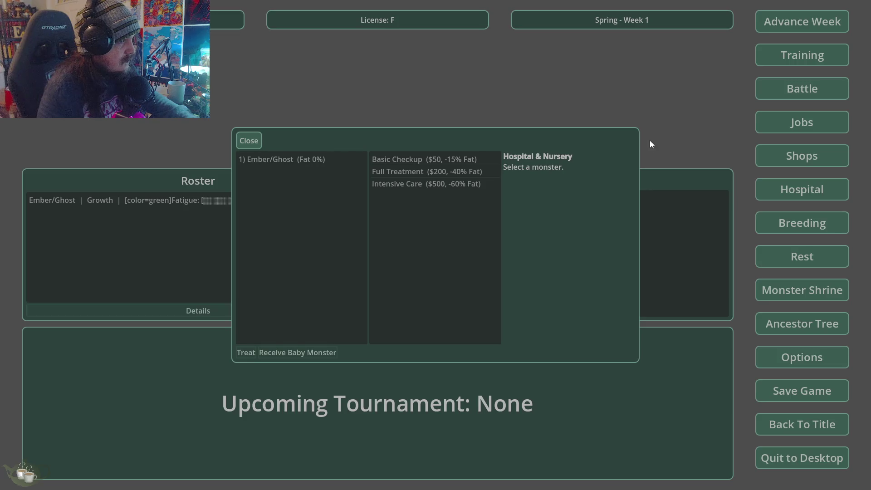
click(260, 142)
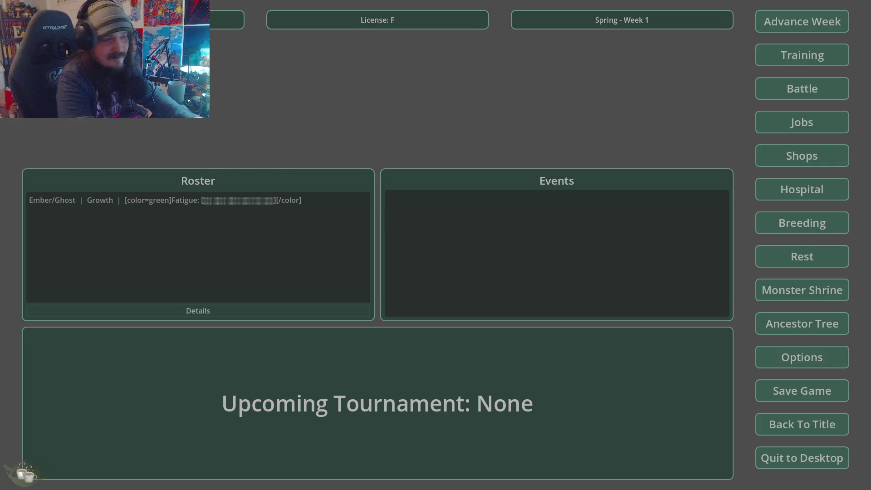
click(232, 204)
click(221, 308)
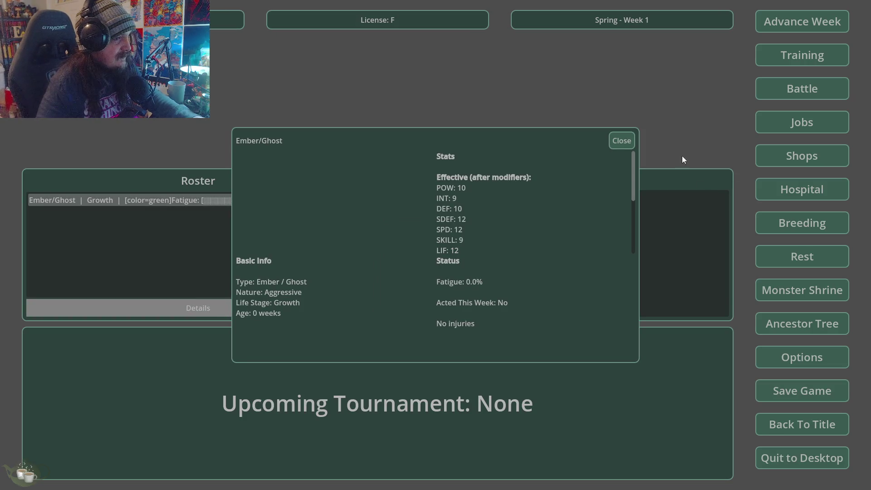
click(615, 145)
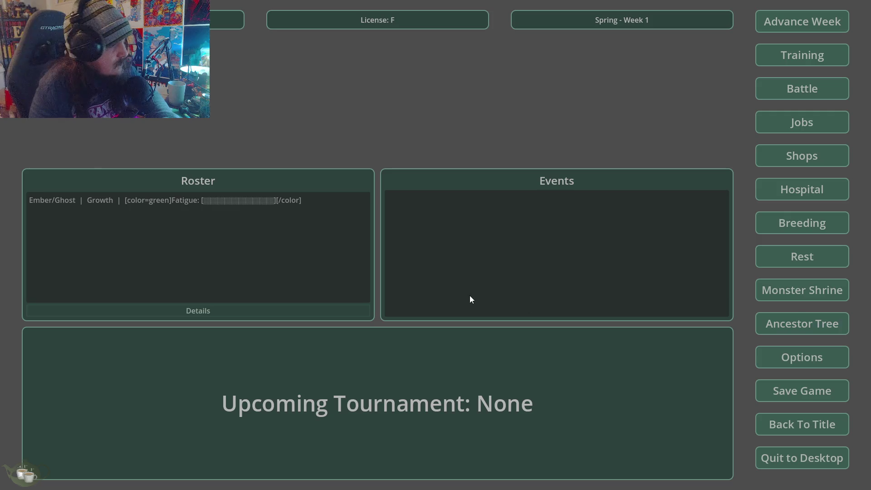
click(809, 457)
Step: Quit the running game and return to the script editor
click(419, 268)
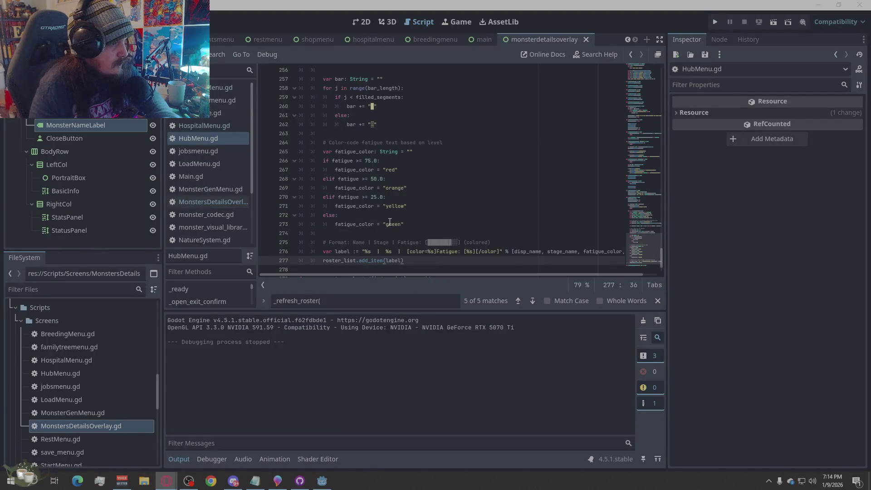
right_click(409, 188)
click(418, 263)
Step: Paste the circle-indicator fatigue code over _refresh_roster, check the line 243 warning, and rerun
key(alt+Tab)
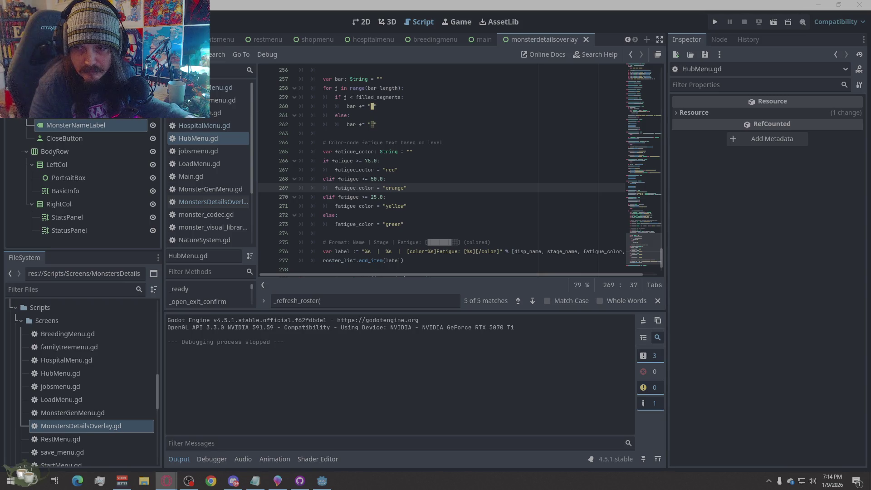
mouse_move(440, 215)
mouse_down()
mouse_move(326, 158)
mouse_move(332, 180)
mouse_move(300, 86)
mouse_move(288, 83)
mouse_up()
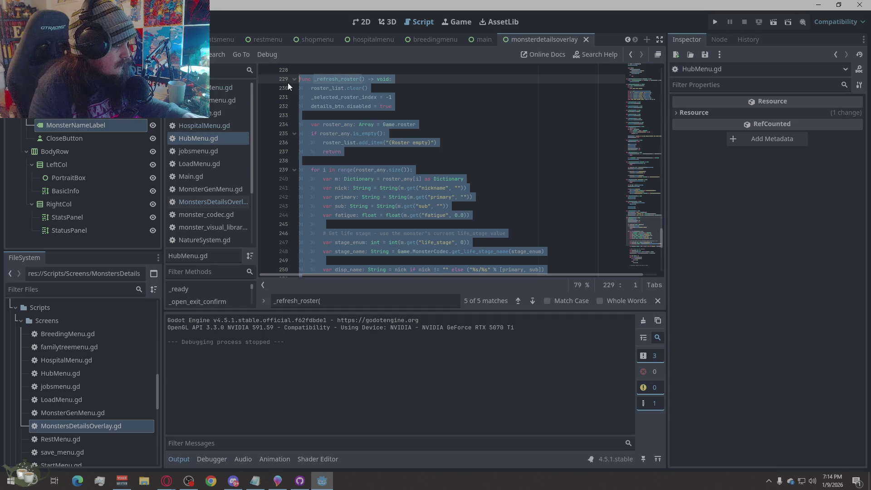
key(ctrl+v)
scroll(419, 173, down, 2)
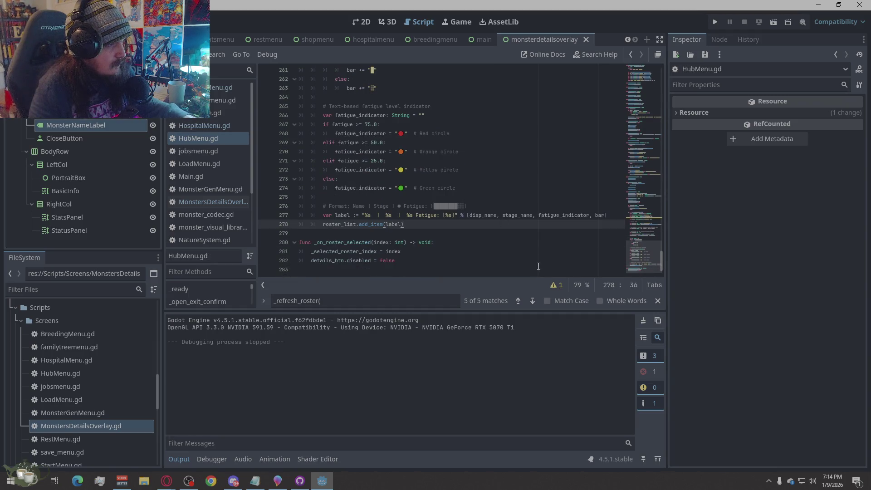
scroll(536, 264, up, 6)
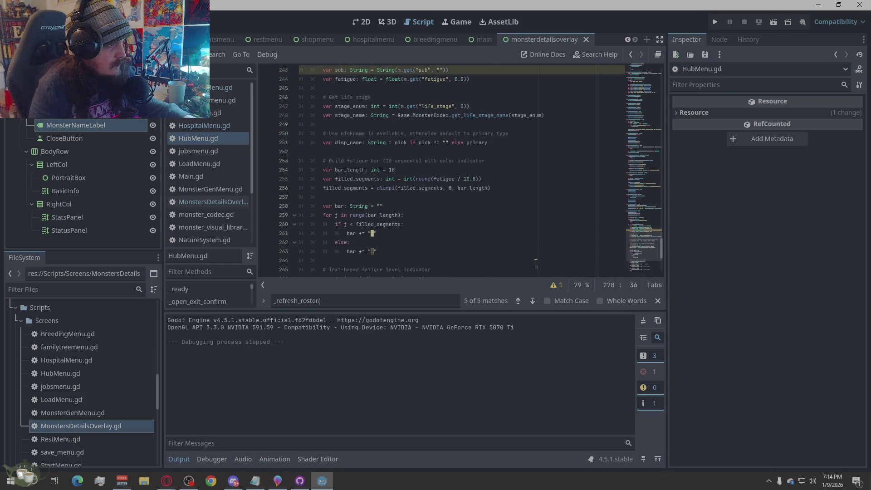
scroll(536, 263, up, 3)
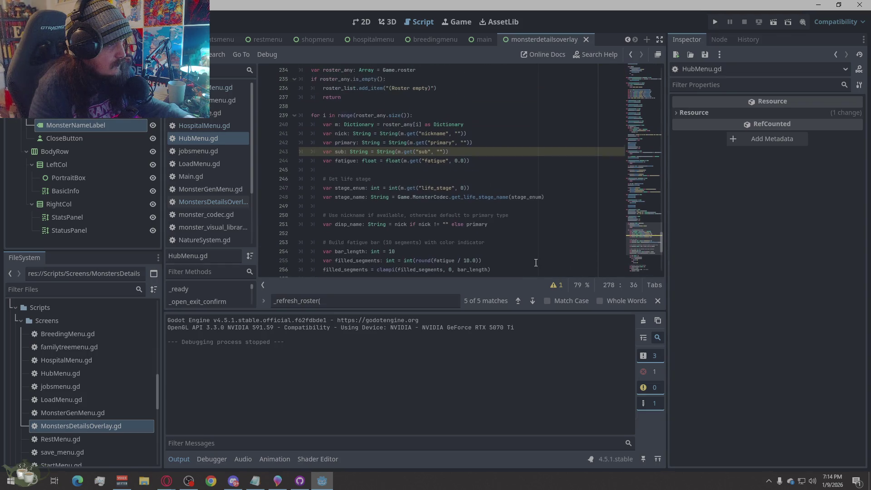
click(554, 285)
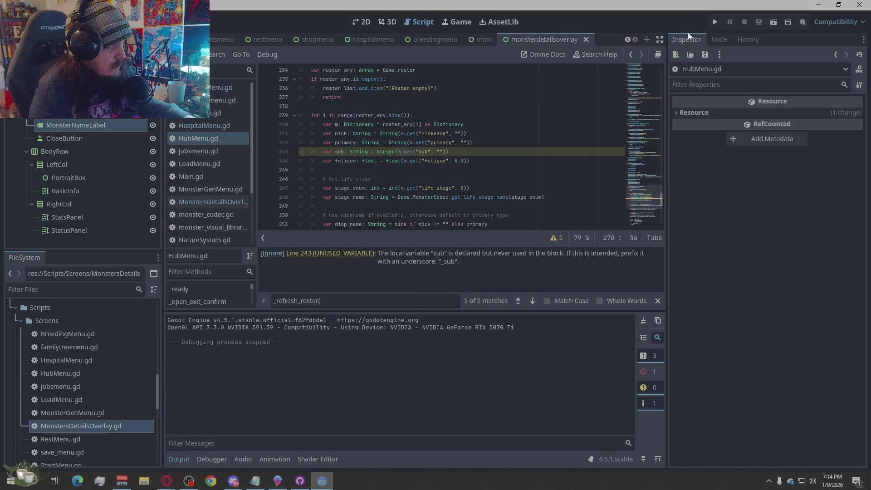
click(715, 23)
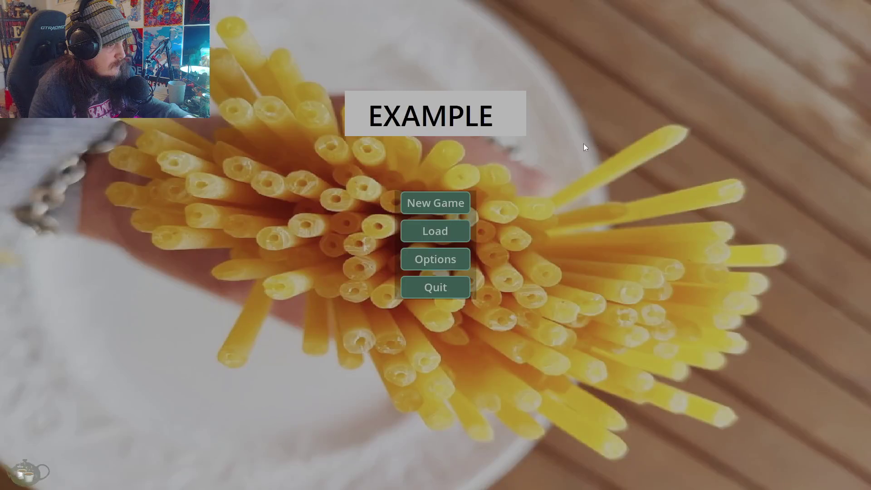
Step: Start a new game, generate an Imp at the Shrine, select it, and cancel Advance Week
click(463, 196)
click(801, 292)
click(265, 188)
click(273, 204)
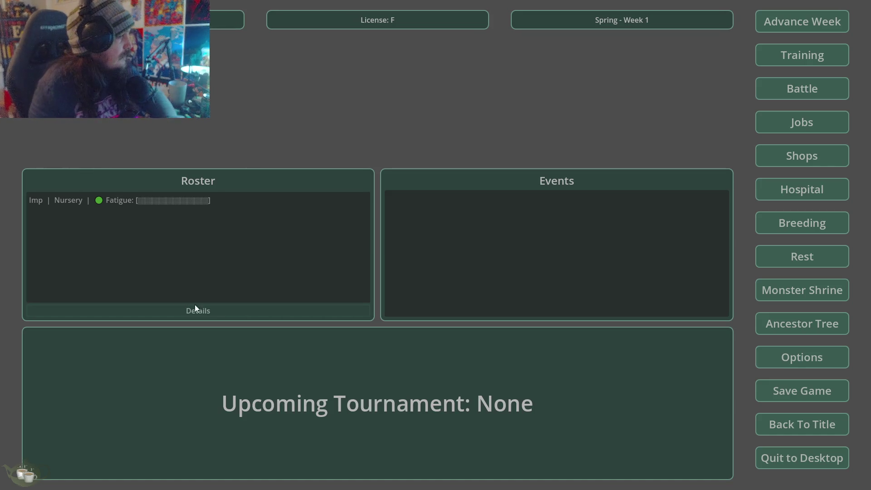
click(145, 203)
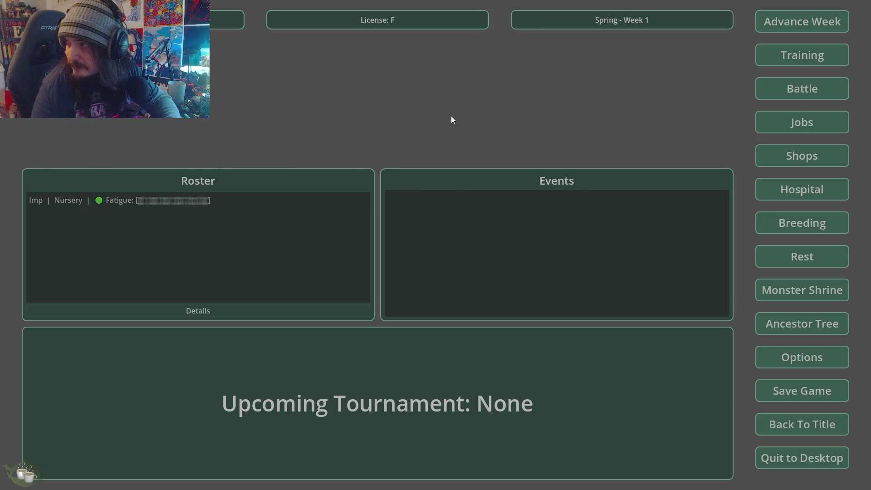
click(776, 30)
click(454, 266)
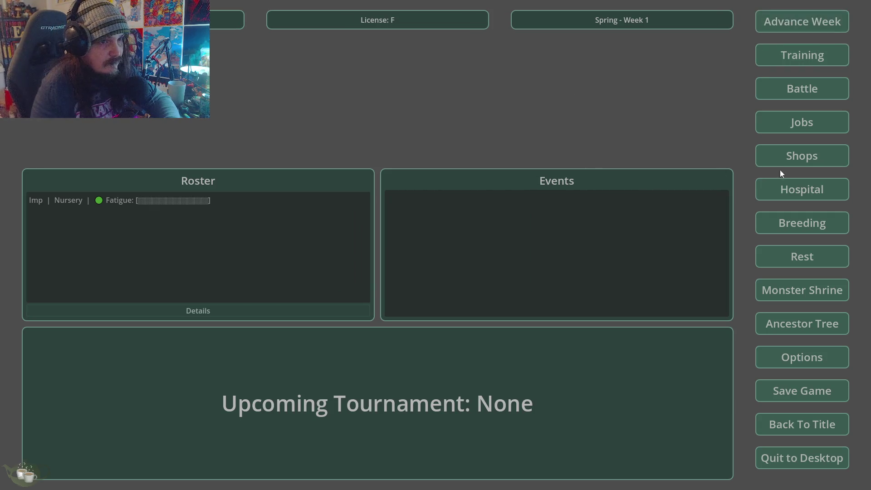
Step: Release the Imp/Ember from the nursery in the Hospital and close the window
click(793, 190)
click(320, 159)
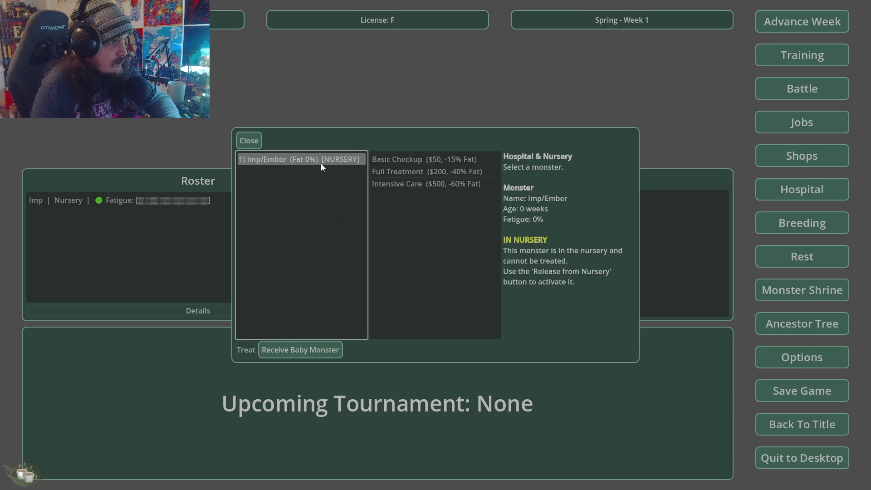
click(321, 347)
click(419, 251)
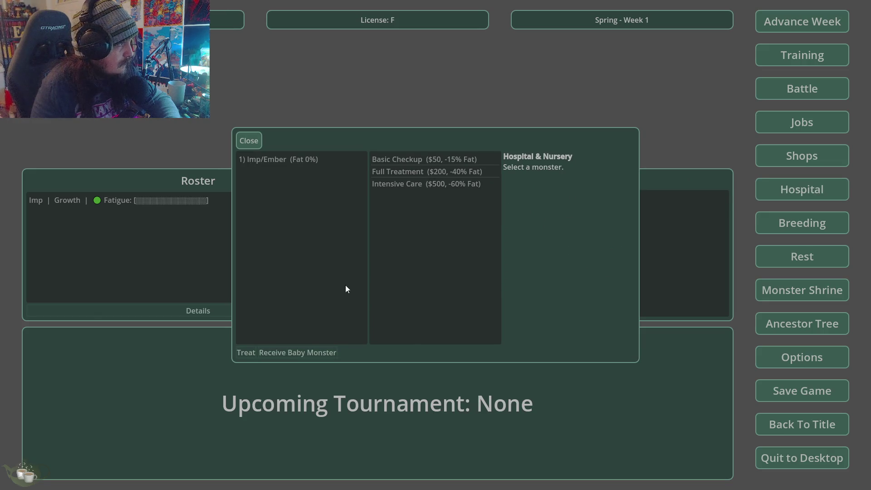
click(249, 140)
click(757, 16)
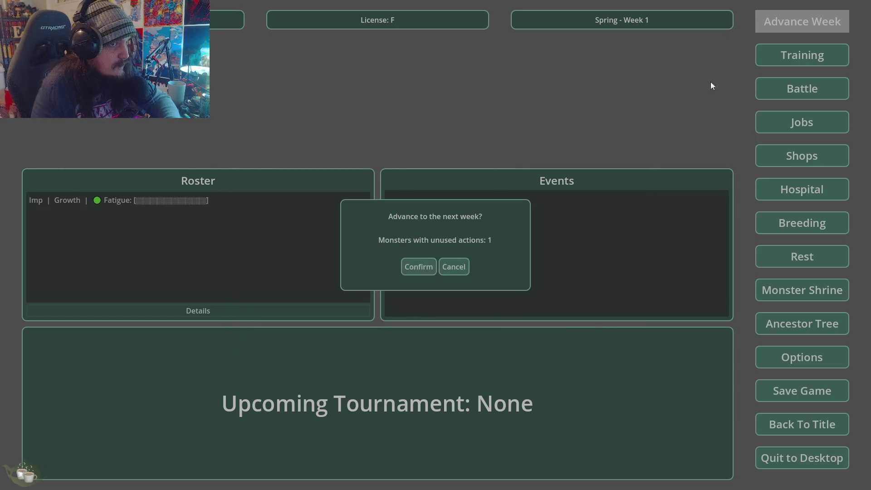
Step: Confirm week advances up to Spring Week 8, then select the Imp and open its Details
click(404, 268)
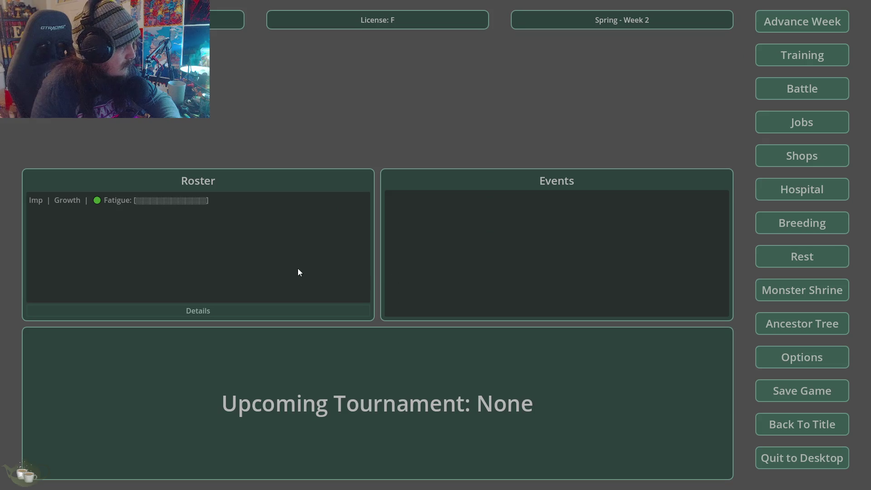
click(756, 21)
click(411, 268)
click(789, 30)
click(415, 267)
click(769, 23)
click(411, 268)
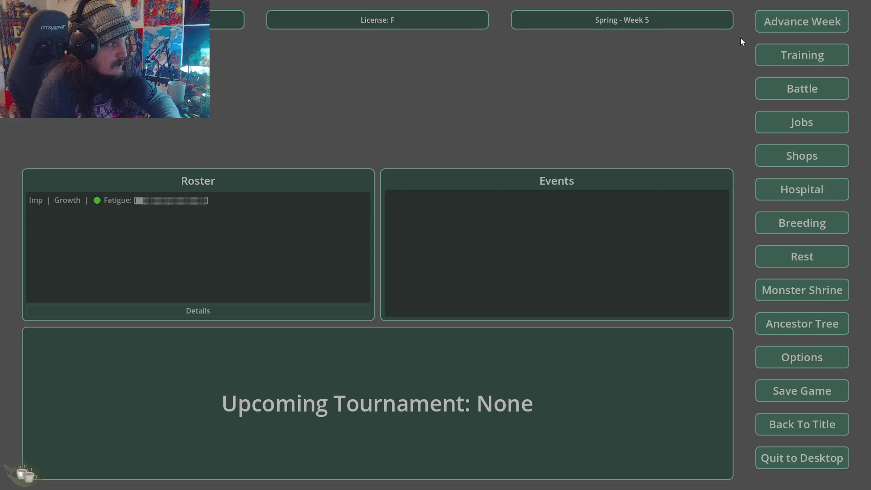
click(766, 23)
click(415, 267)
click(759, 25)
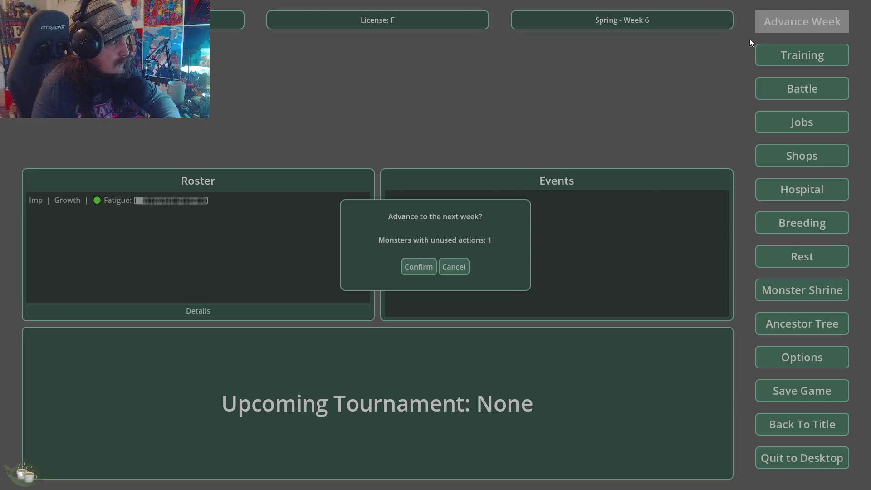
click(406, 268)
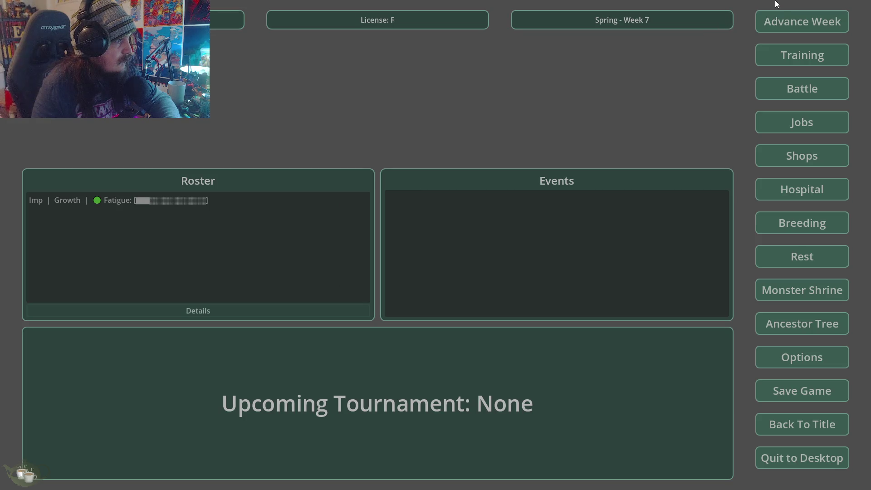
click(770, 21)
click(429, 266)
click(144, 194)
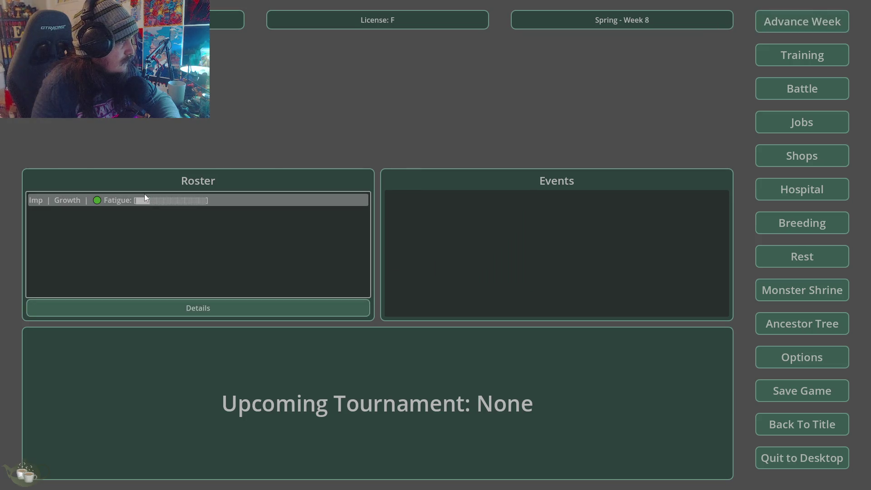
click(204, 309)
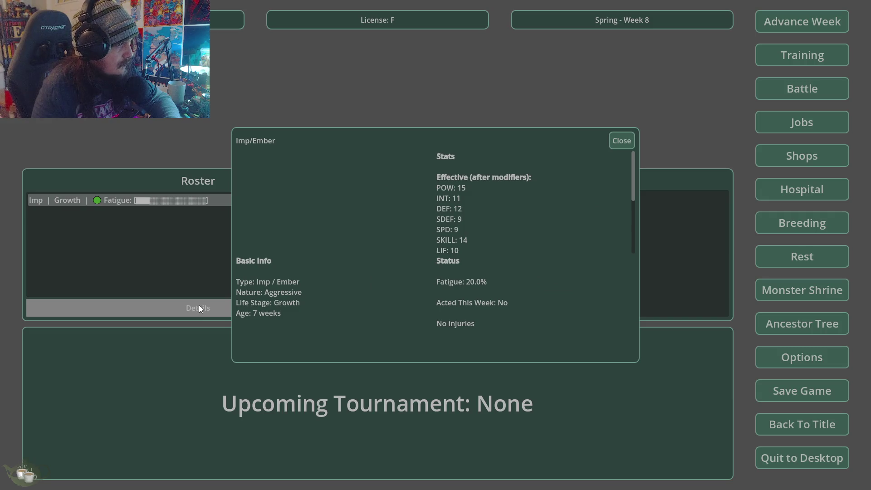
Step: Close the Imp's details popup and confirm leaving the Spring Week 8 hub for the title screen
click(620, 140)
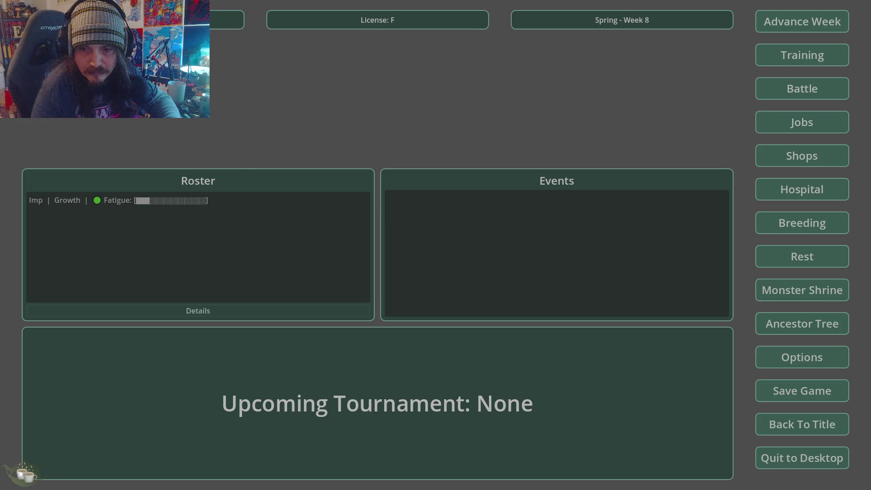
click(828, 424)
click(417, 265)
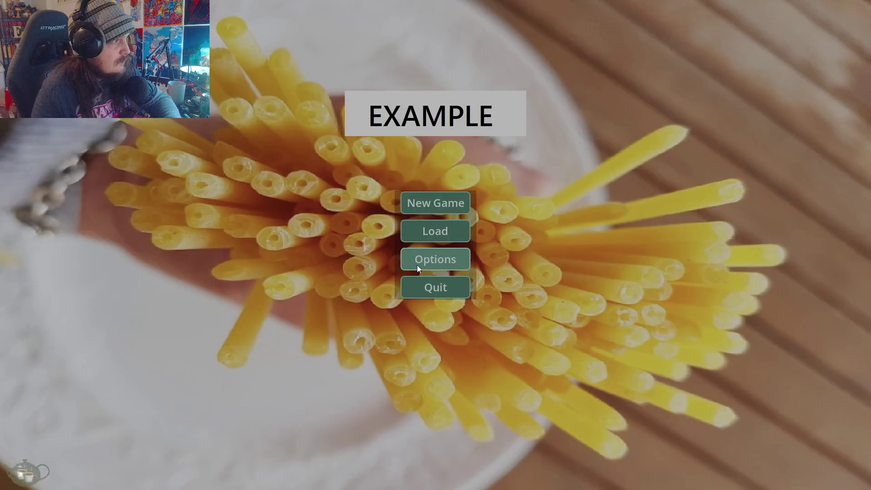
Step: Quit the test run and bring the hospitalmenu scene up in the editor
click(436, 286)
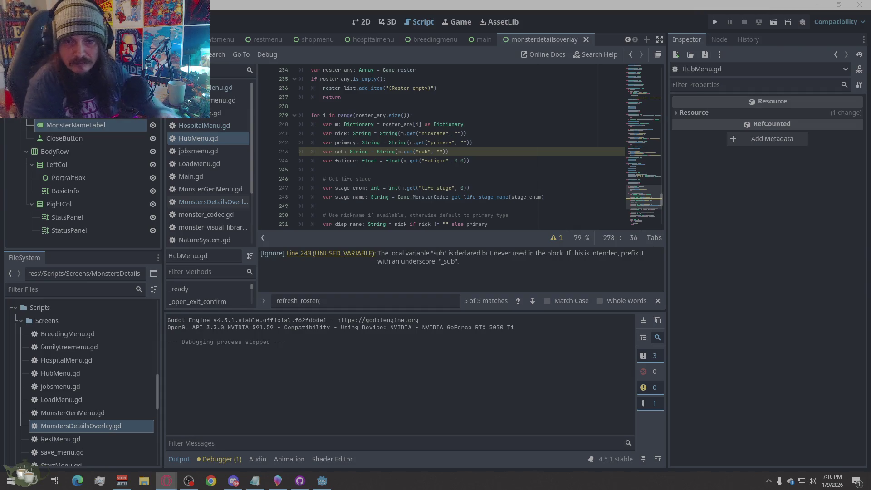
click(373, 39)
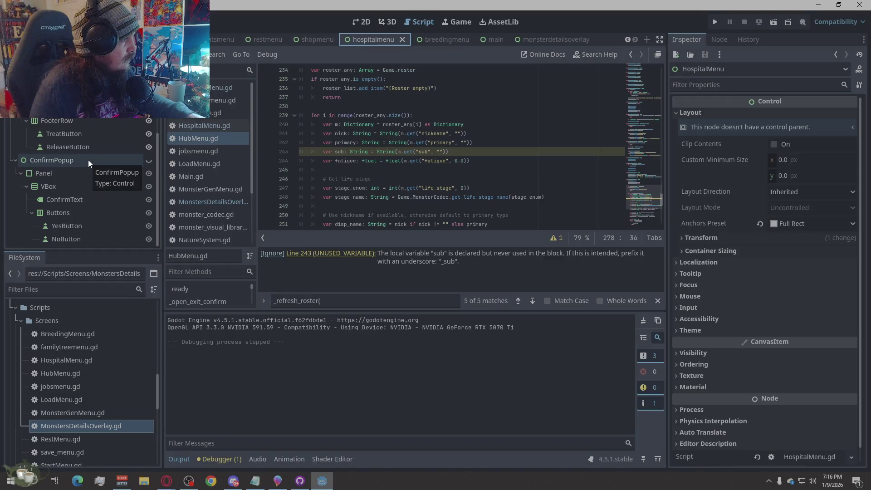
click(13, 159)
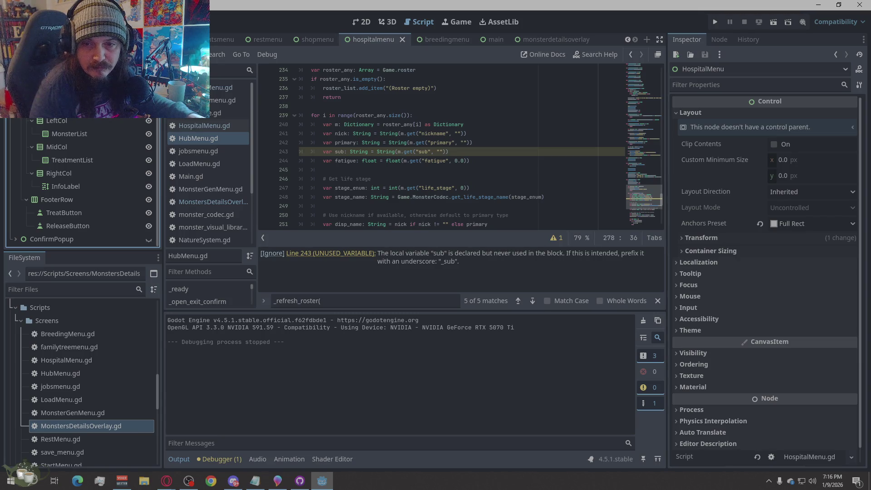
key(alt+Tab)
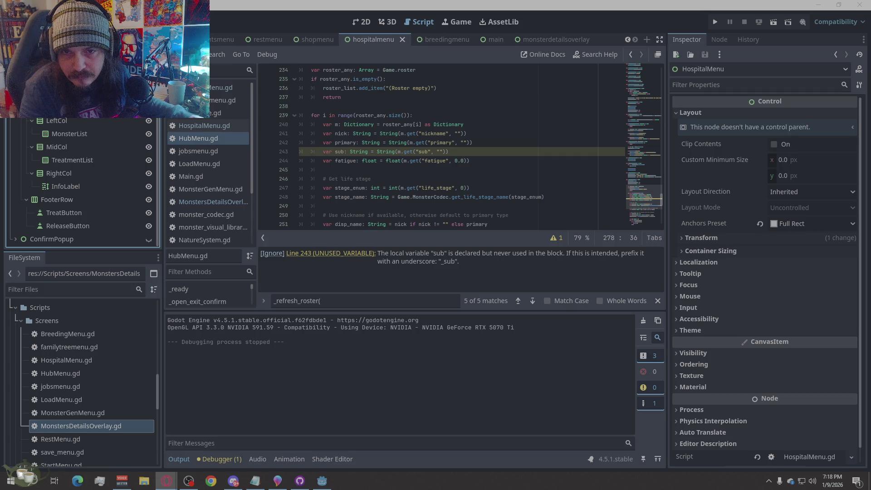
click(545, 39)
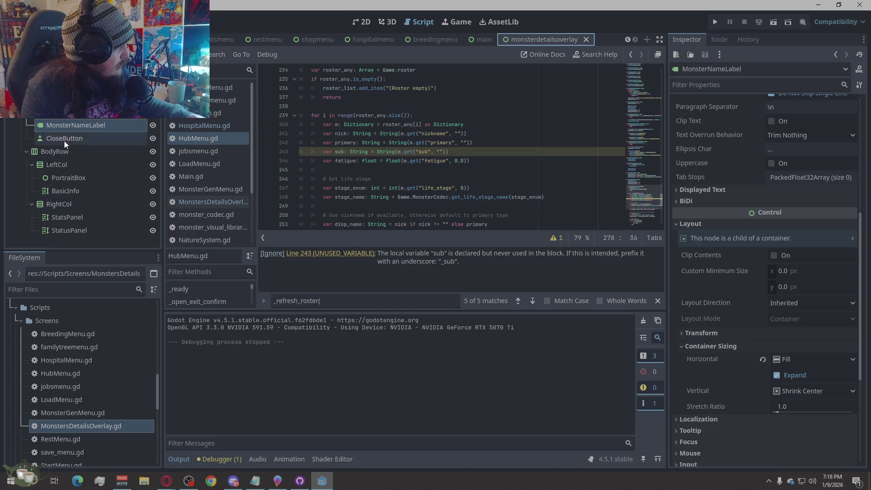
Step: Add an HBoxContainer as a child of the overlay's VBox node
click(45, 112)
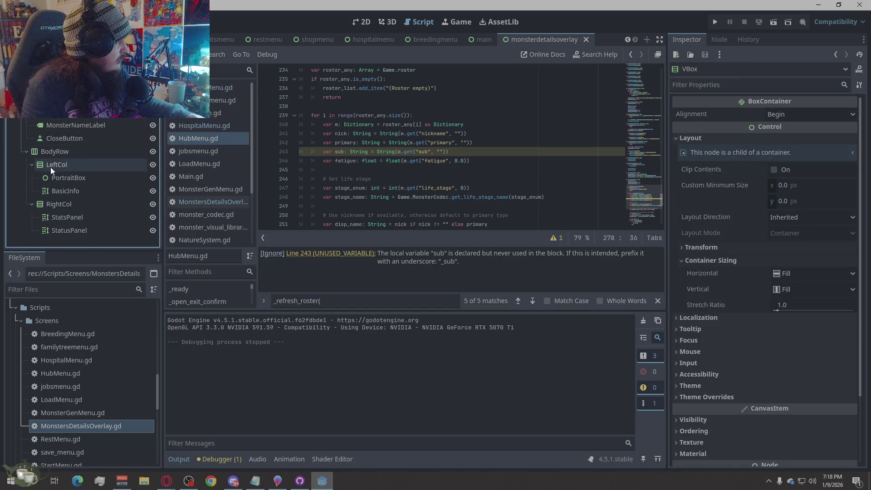
right_click(45, 112)
click(91, 105)
text(f)
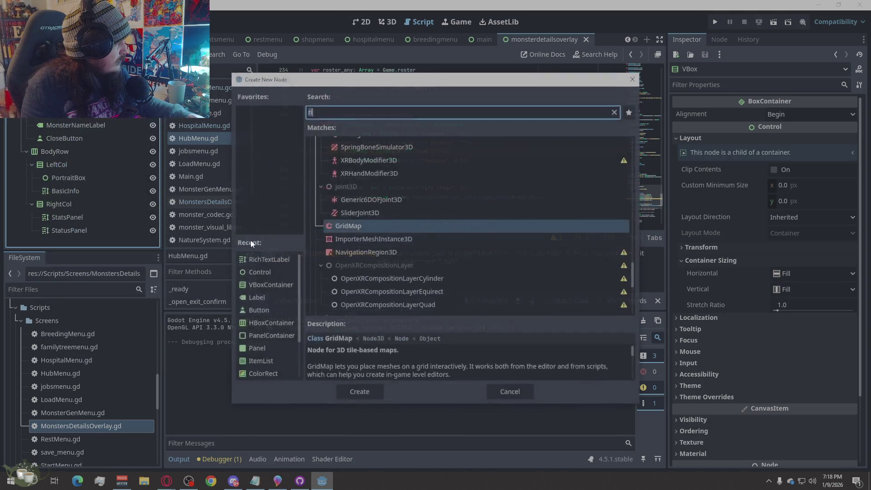
text(ooter)
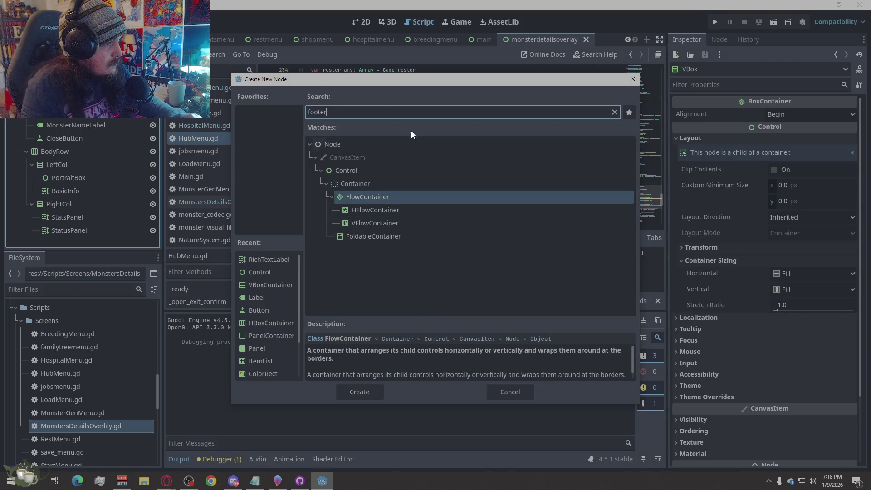
key(ctrl+a)
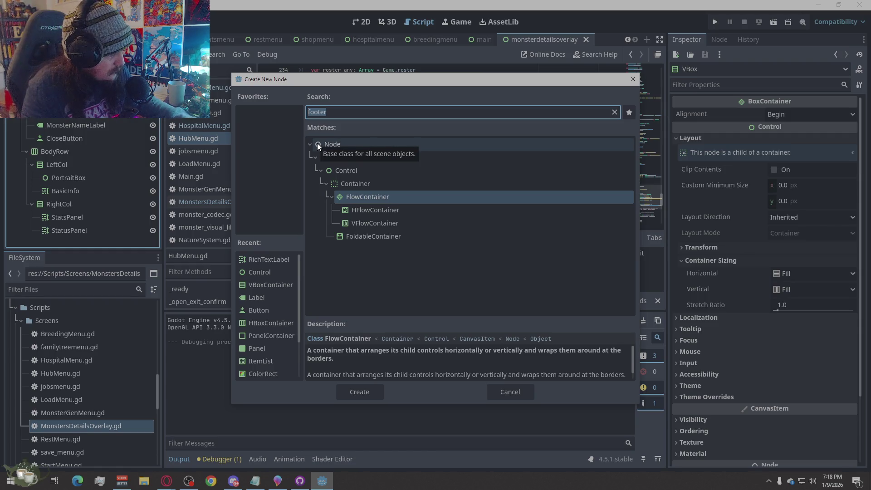
text(hbo)
click(341, 392)
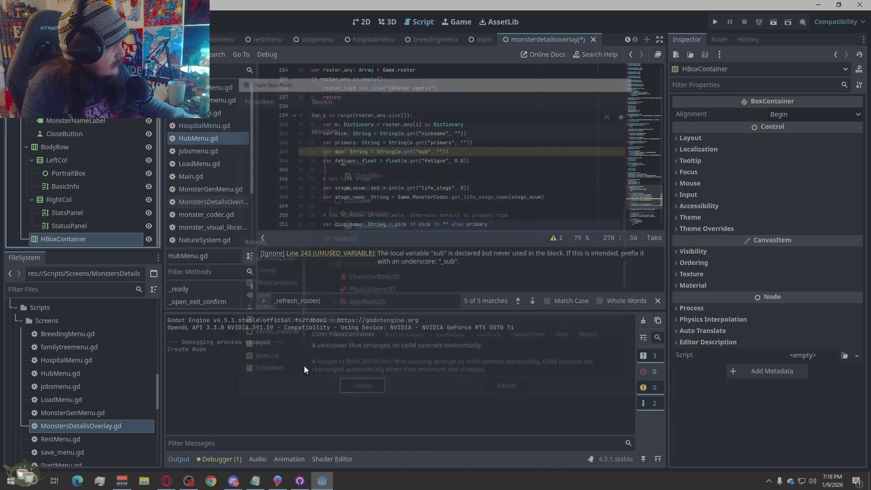
Step: Add a LineEdit and a Button as children of the new HBoxContainer
right_click(62, 238)
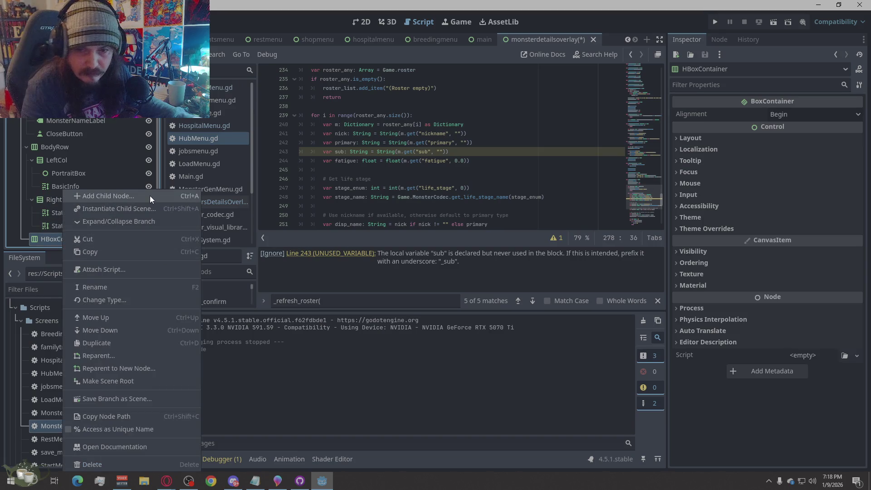
click(149, 195)
text(lin)
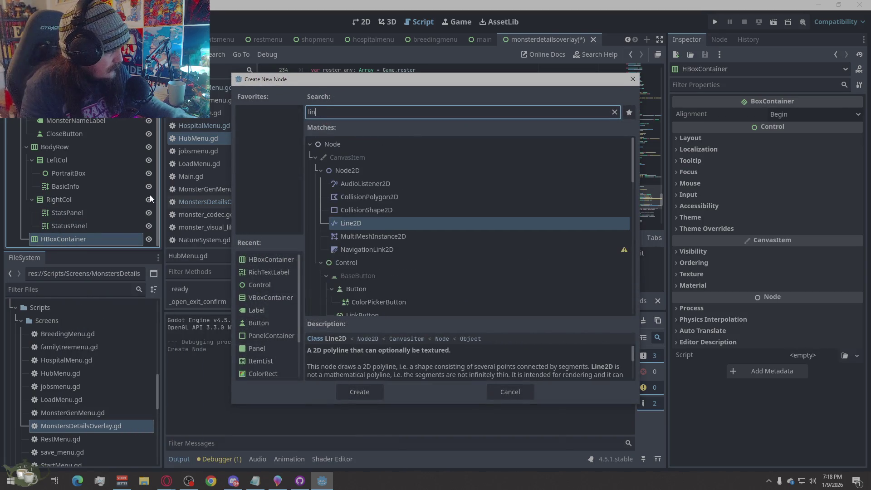
text(eed)
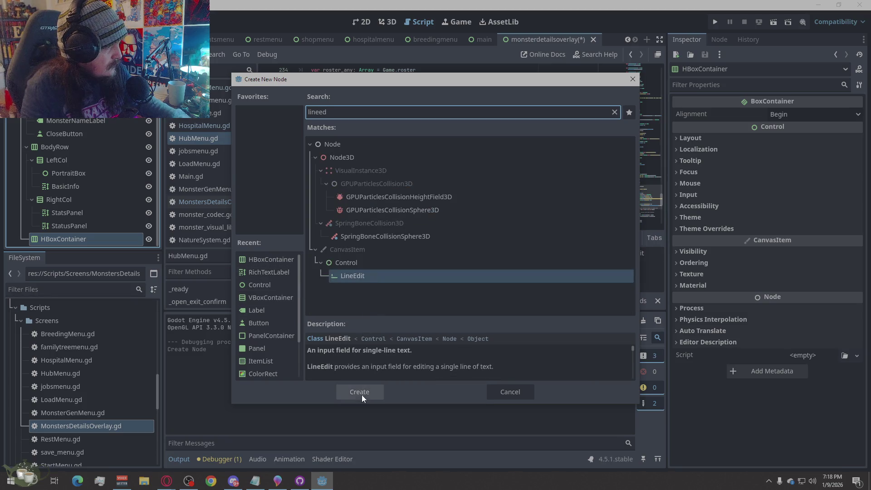
click(361, 393)
right_click(71, 226)
click(136, 195)
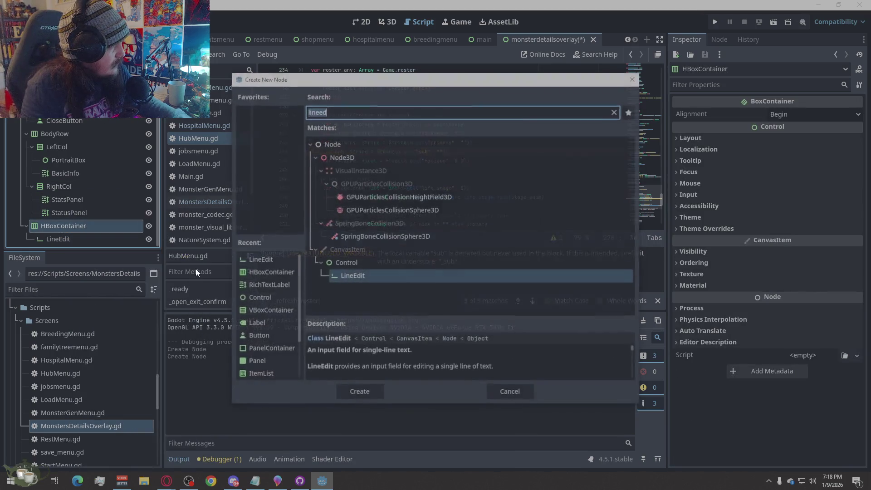
text(butt)
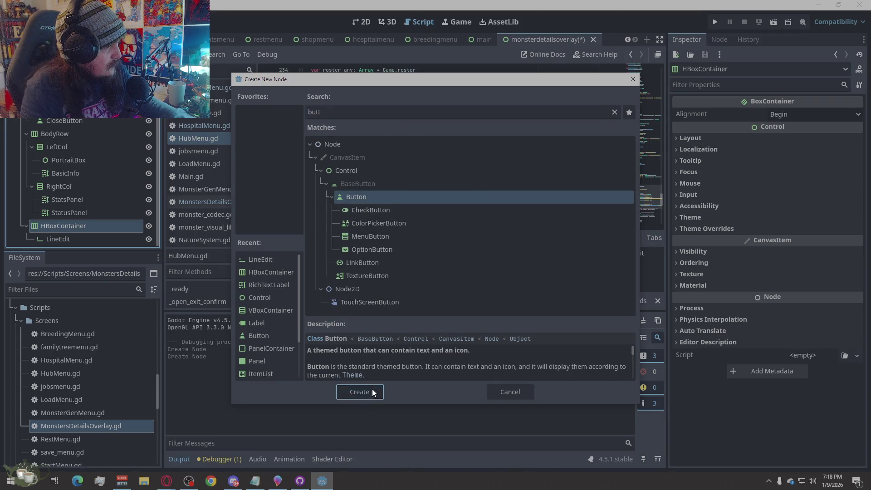
click(372, 392)
Step: Rename the nodes NameInput, RenameButton and FooterRow, then save the overlay scene
double_click(74, 225)
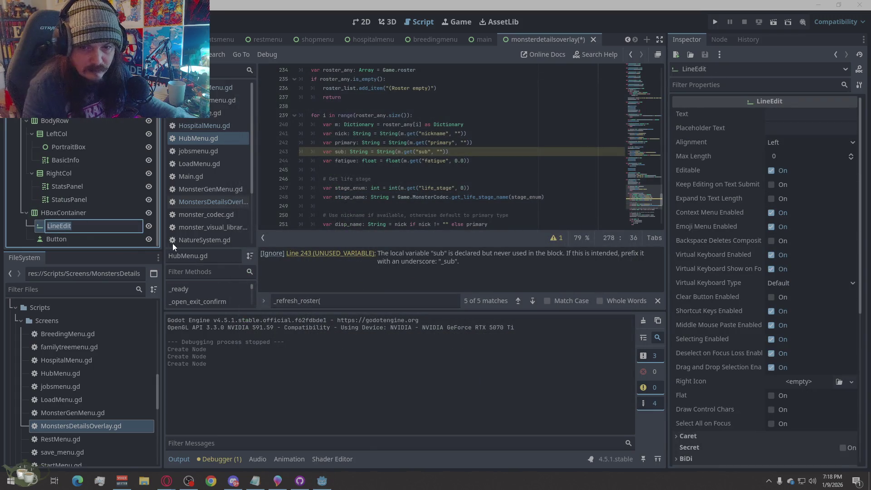
text(NameInput)
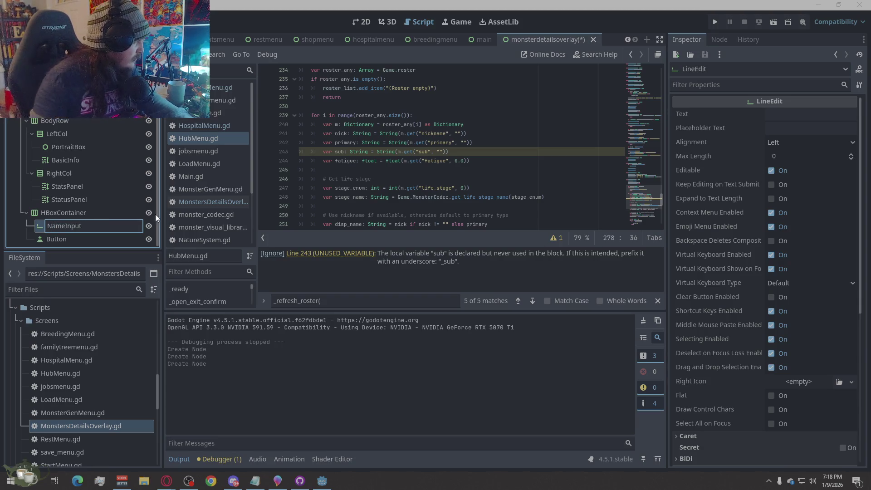
double_click(59, 238)
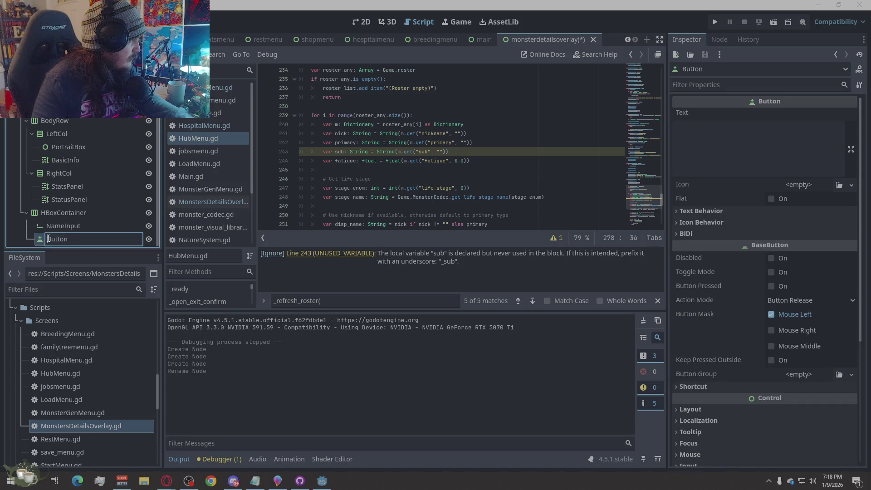
text(Rename)
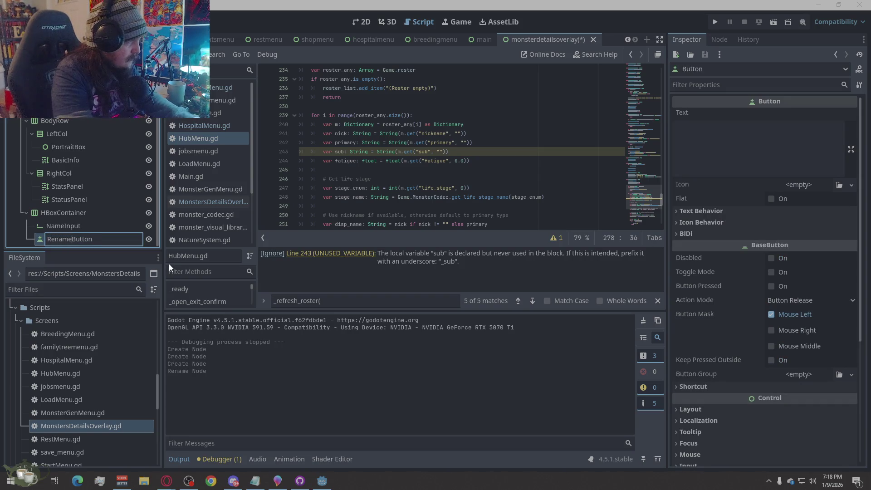
double_click(69, 212)
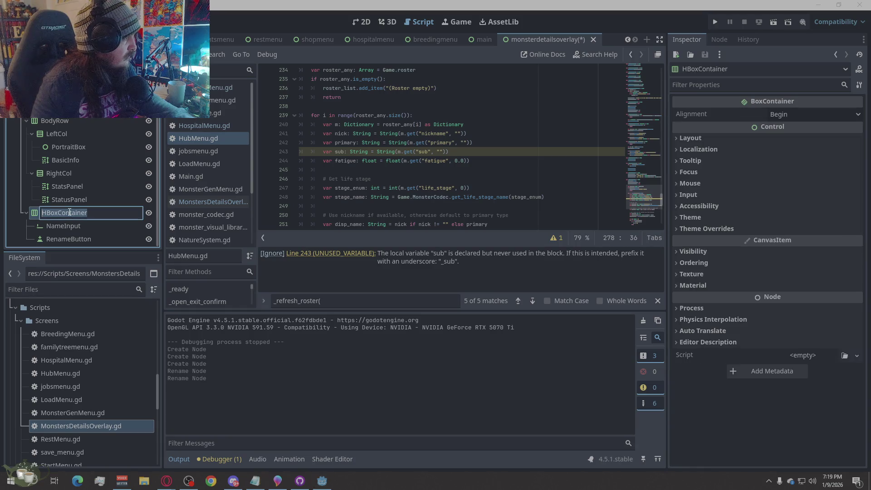
text(FooterRow)
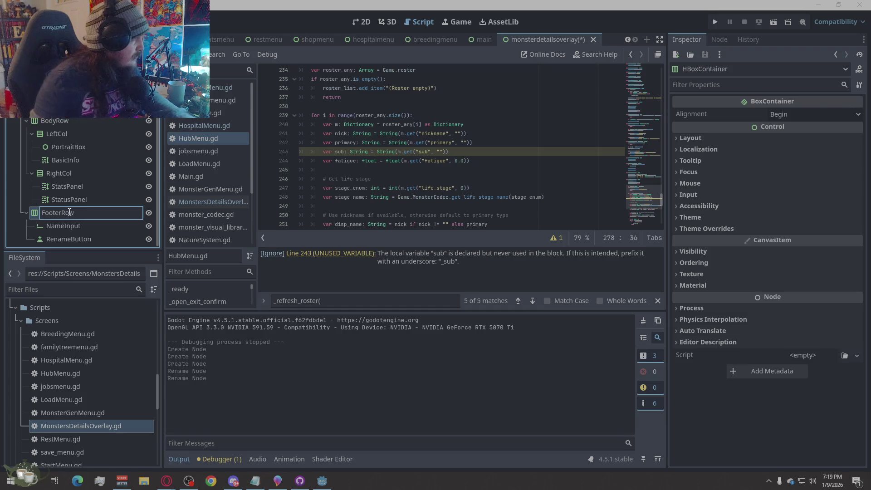
key(Return)
key(ctrl+s)
click(361, 21)
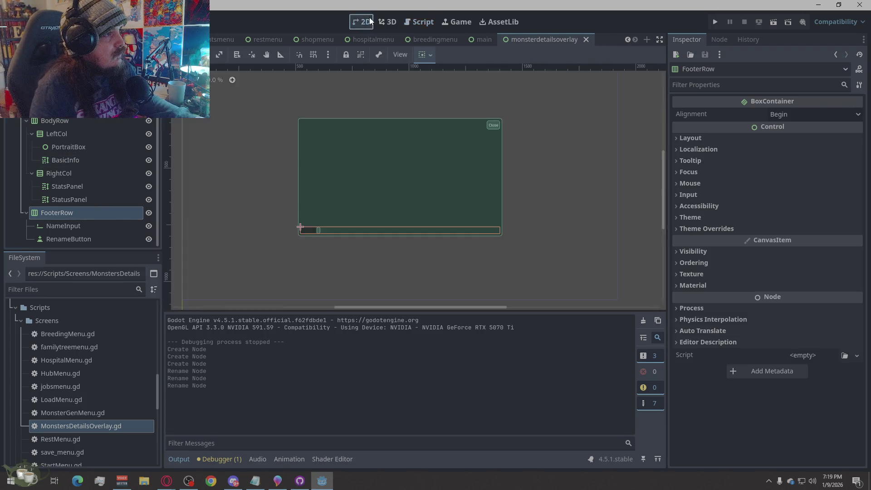
Step: Set the RenameButton's Text property to 'Rename'
click(64, 238)
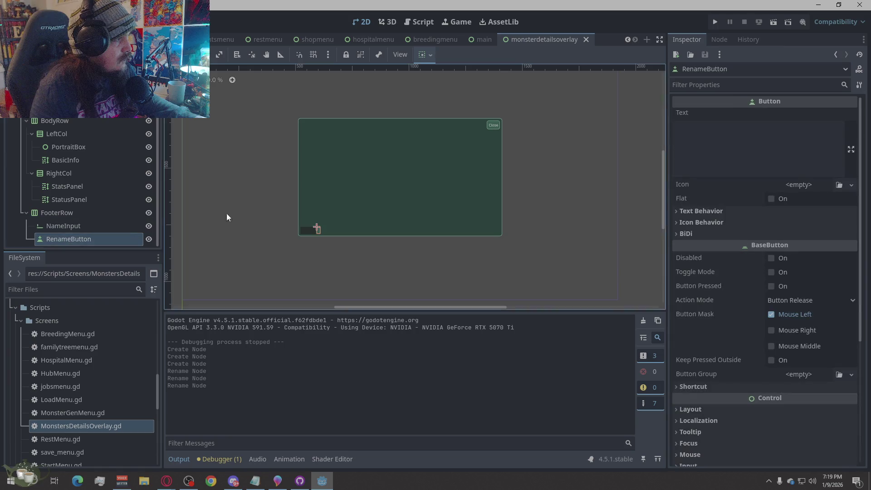
click(731, 145)
text(Rename)
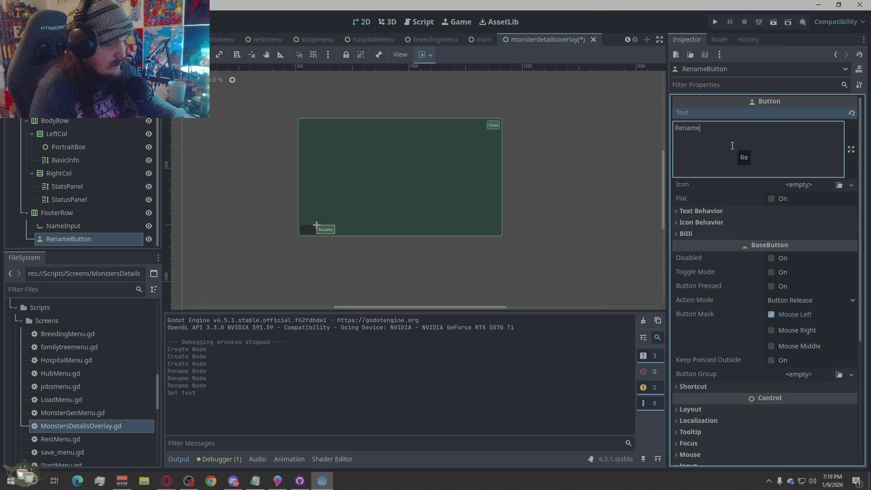
Step: Enable Horizontal Expand under Layout > Container Sizing for NameInput
click(58, 227)
scroll(733, 318, down, 5)
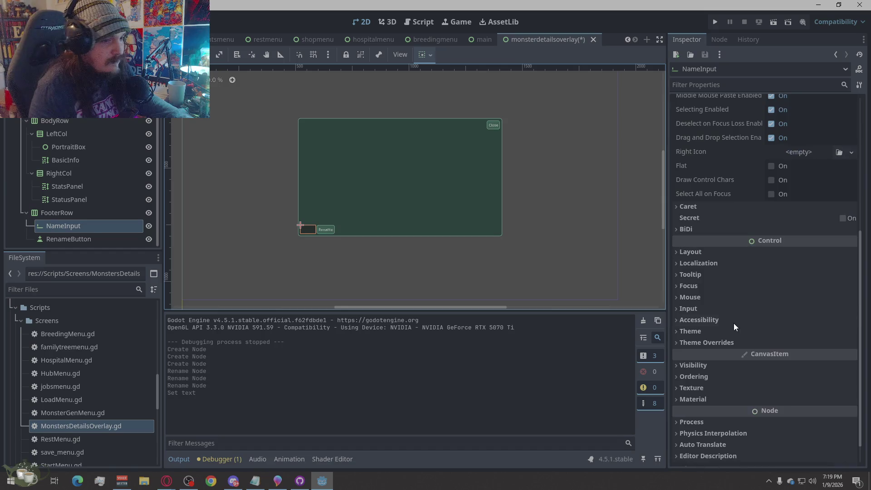
click(691, 252)
click(705, 374)
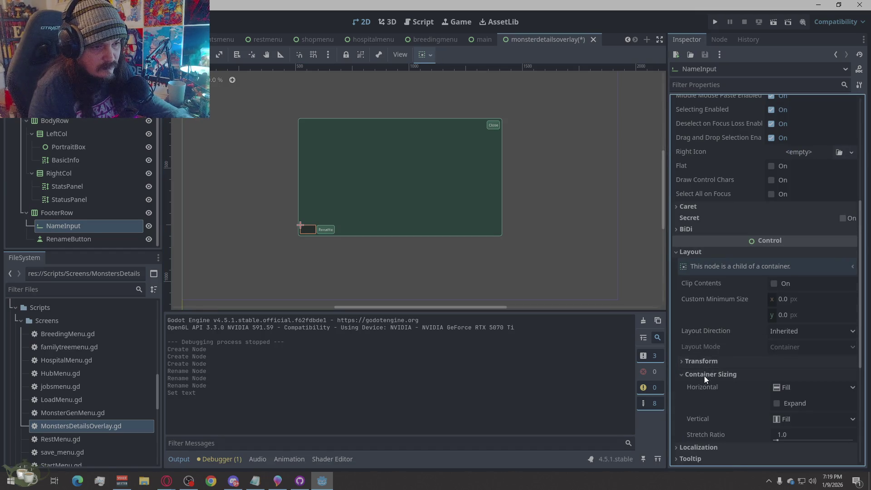
click(806, 402)
Step: Check the footer's layout on the canvas and save the overlay scene
click(519, 279)
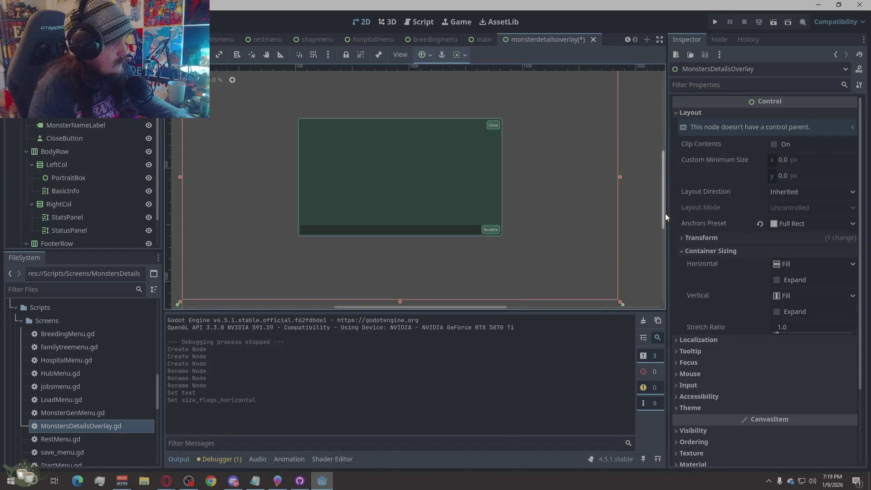
click(645, 206)
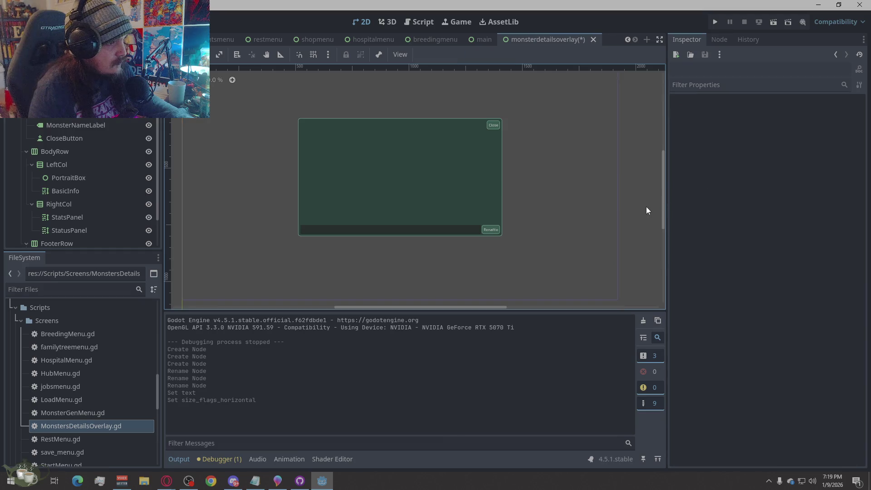
click(393, 230)
click(243, 213)
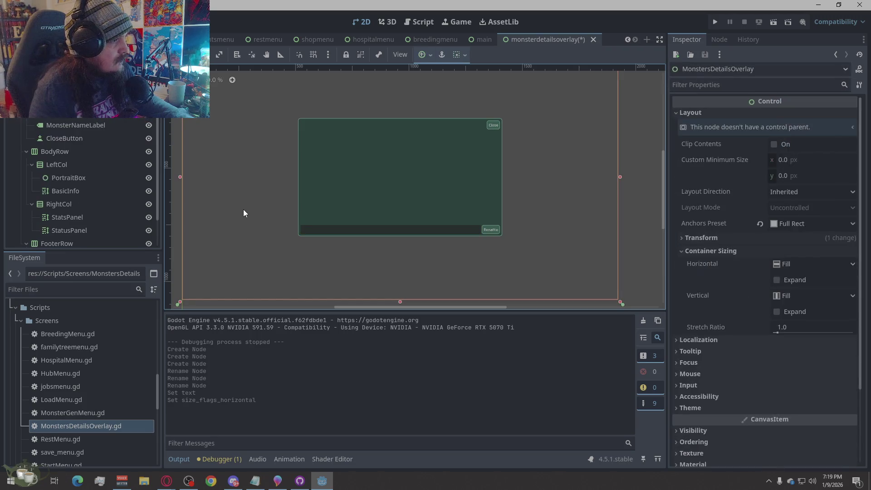
click(625, 228)
key(ctrl+s)
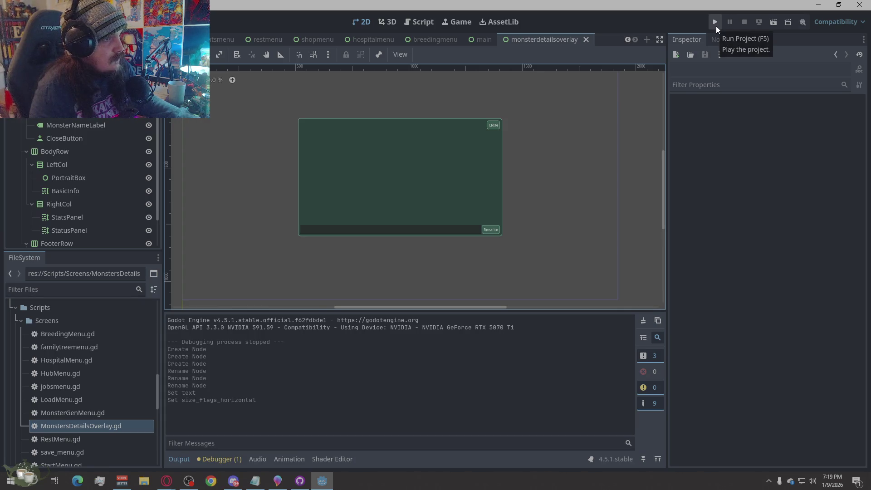
key(alt+Tab)
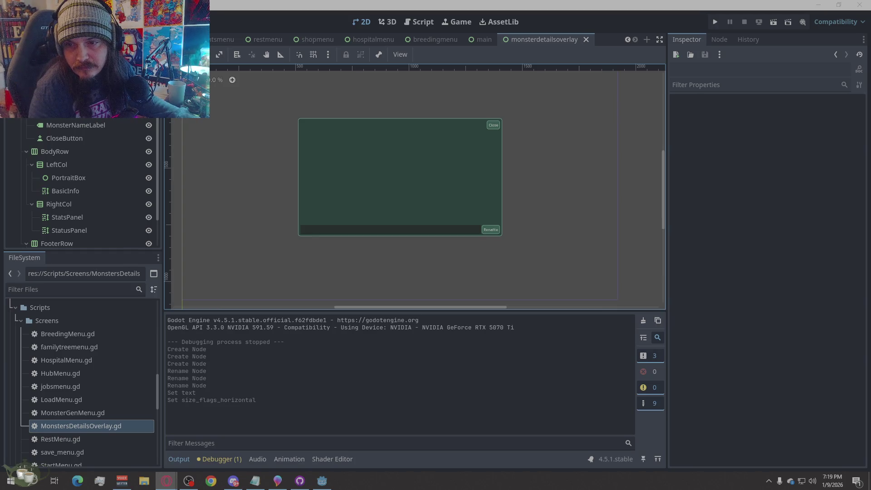
Step: Replace the MonstersDetailsOverlay script with the new portrait code, run it, and stop after the line 174 error
click(418, 21)
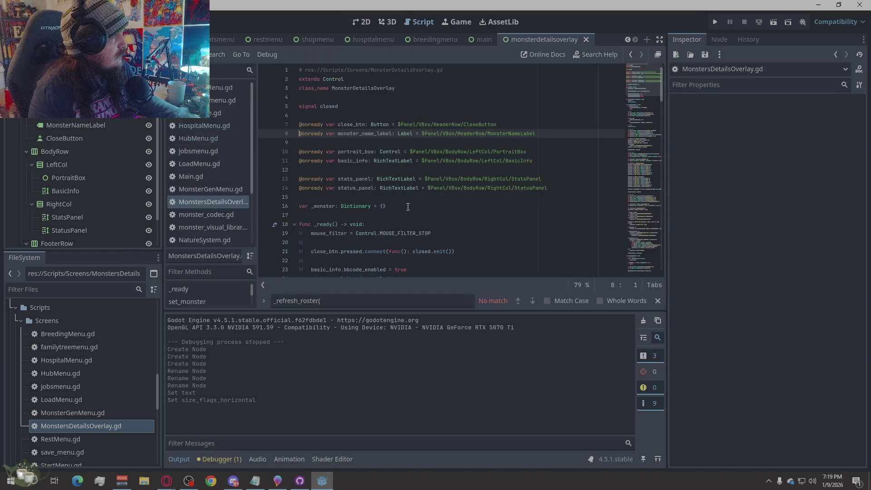
right_click(437, 191)
click(471, 289)
key(ctrl+v)
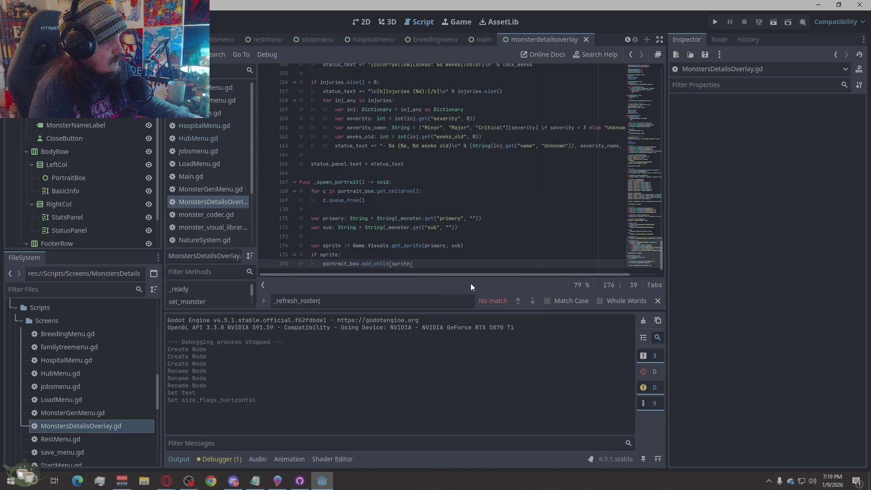
click(714, 22)
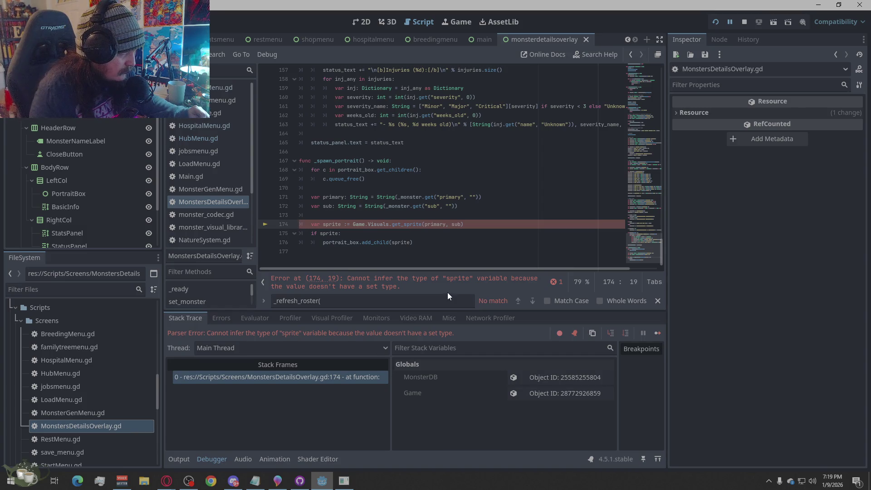
click(744, 21)
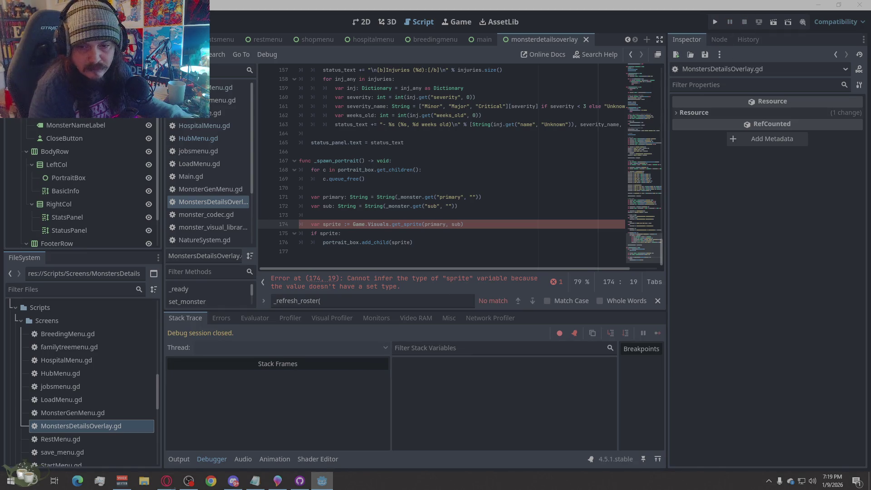
Step: Replace line 174 with 'var sprite: Node = Game.Visuals.get_sprite(primary, sub)' and run the project again
key(alt+Tab)
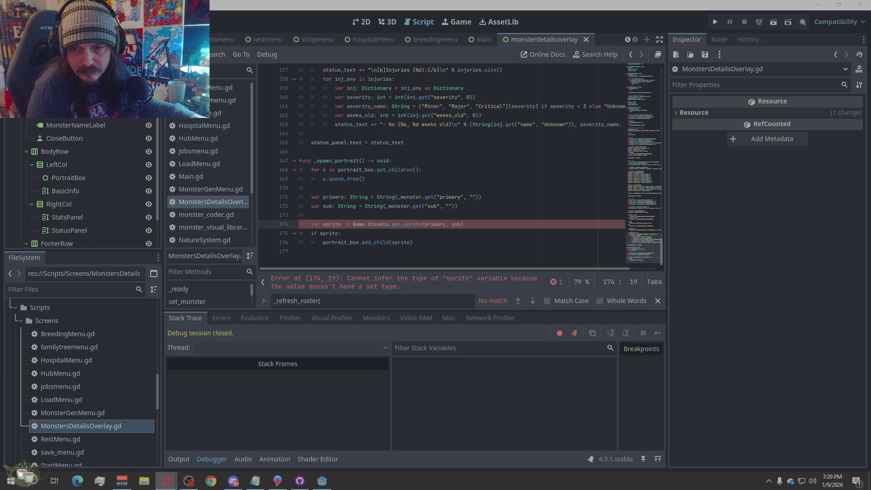
click(470, 225)
drag(469, 226, 310, 223)
text(var sprite: Node = Game.Visuals.get_sprite(primary, sub))
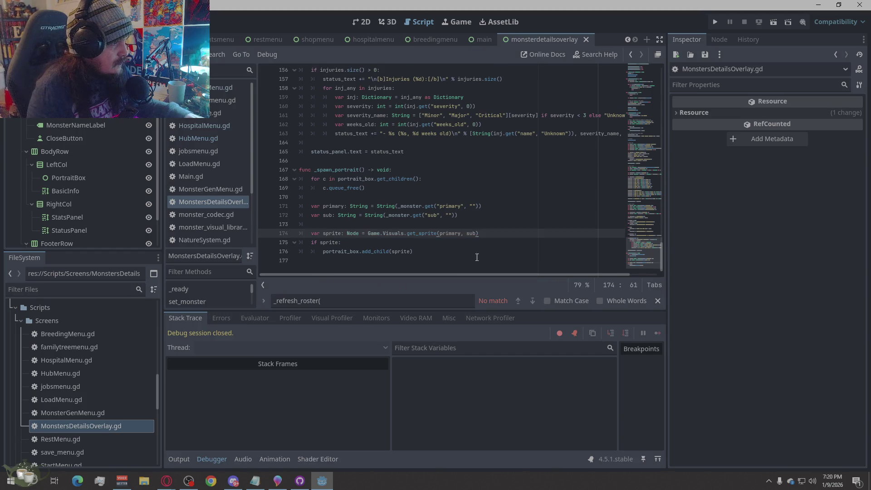
click(714, 22)
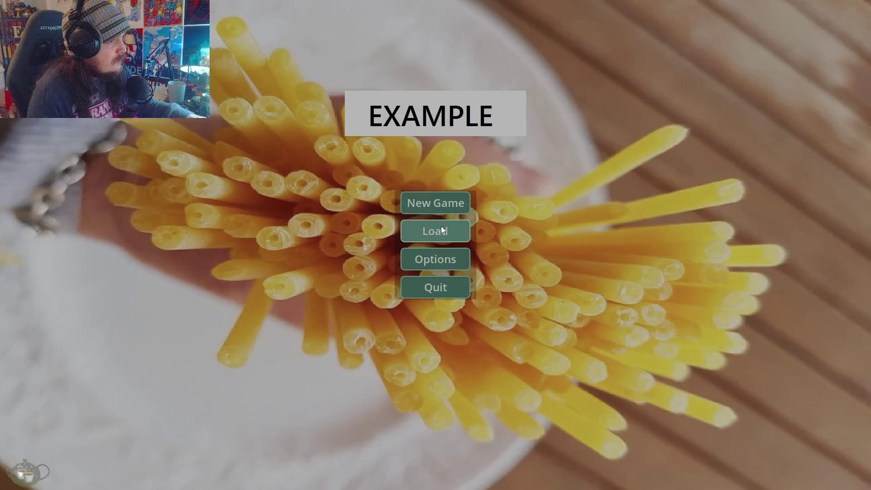
Step: Load the save, generate a monster at the Monster Shrine, add it to the roster, and open Ember's details
click(438, 228)
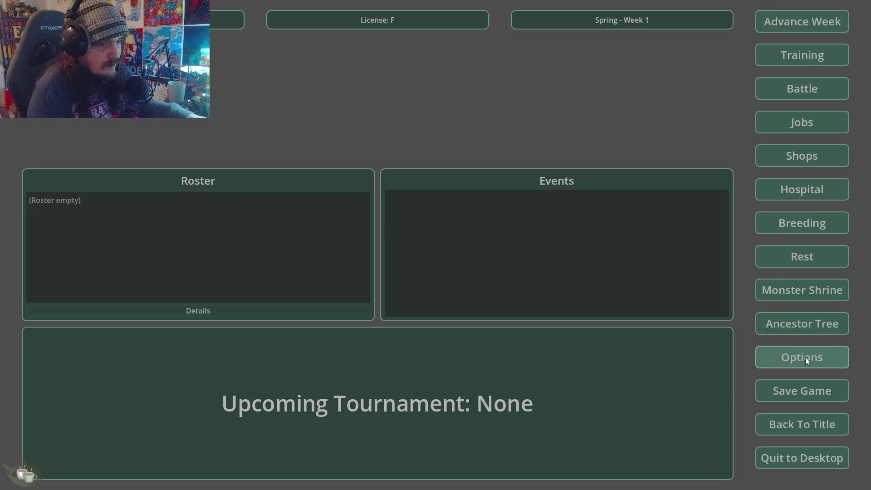
click(798, 292)
click(269, 190)
click(267, 205)
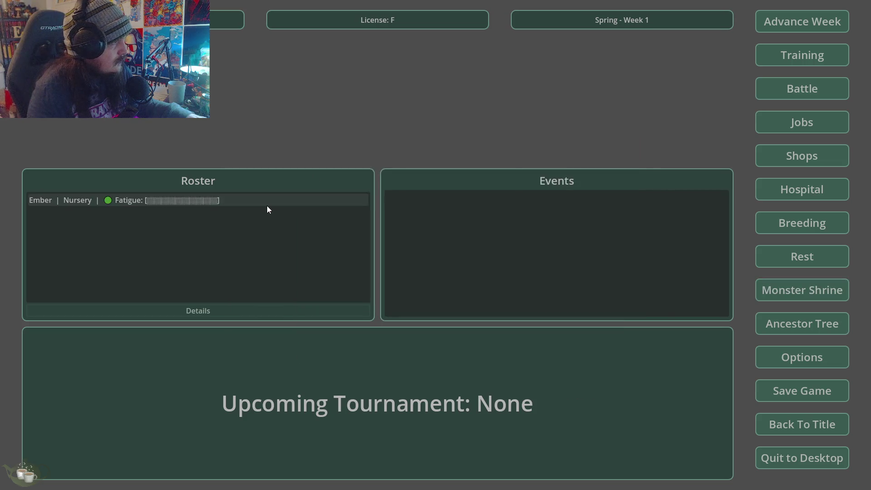
click(138, 200)
click(176, 306)
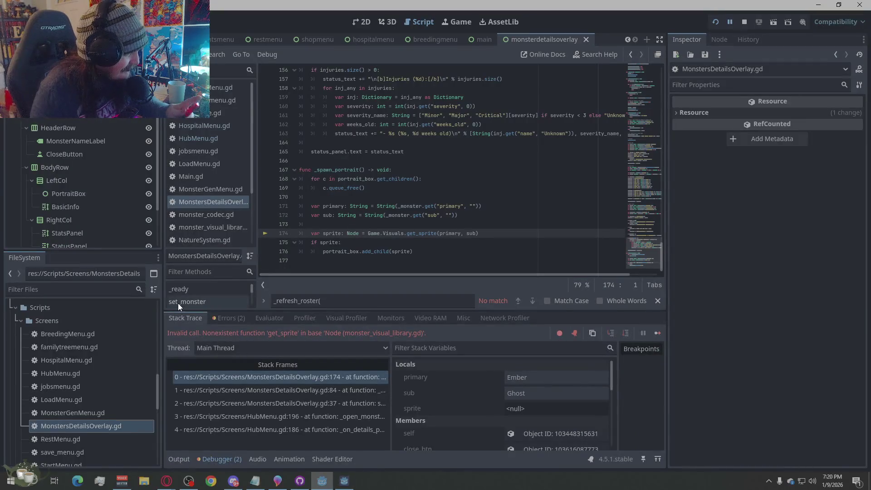
Step: Find the get_sprite invalid-call error in the Debugger's Errors list and bring up its options
click(223, 318)
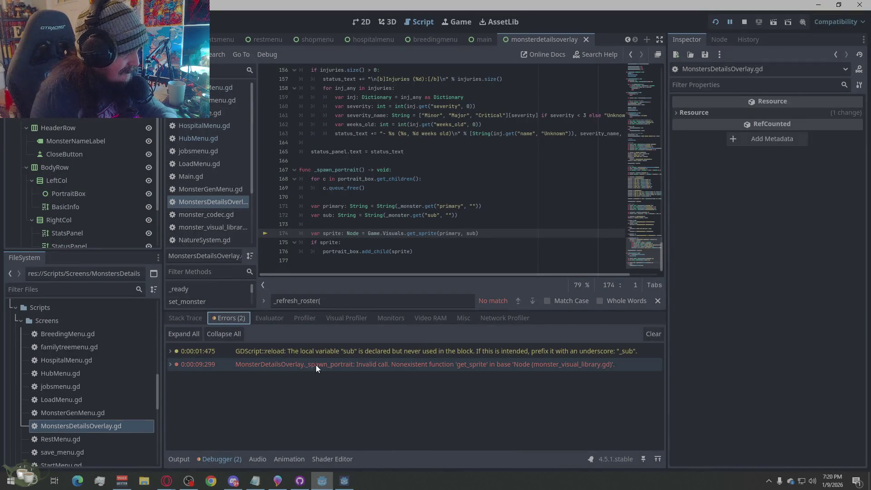
click(316, 365)
right_click(399, 363)
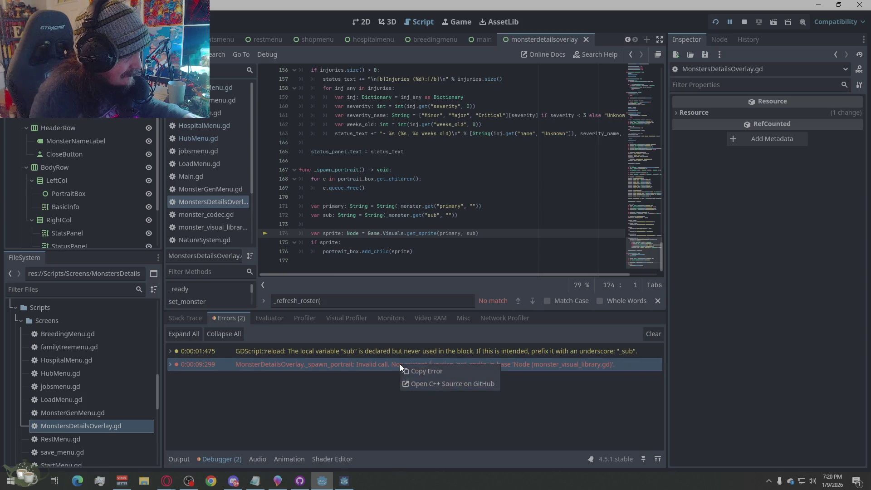
Step: Copy the get_sprite error message and jump to the failing line in the script
click(422, 369)
key(alt+Tab)
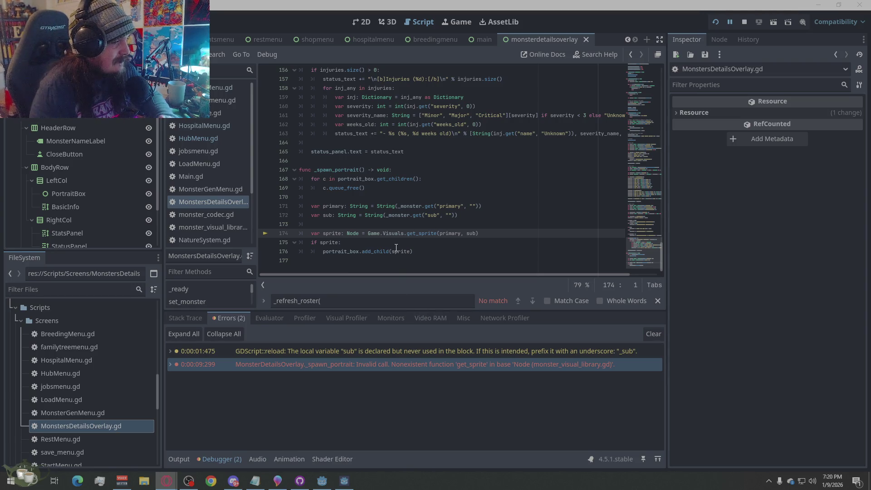
click(423, 357)
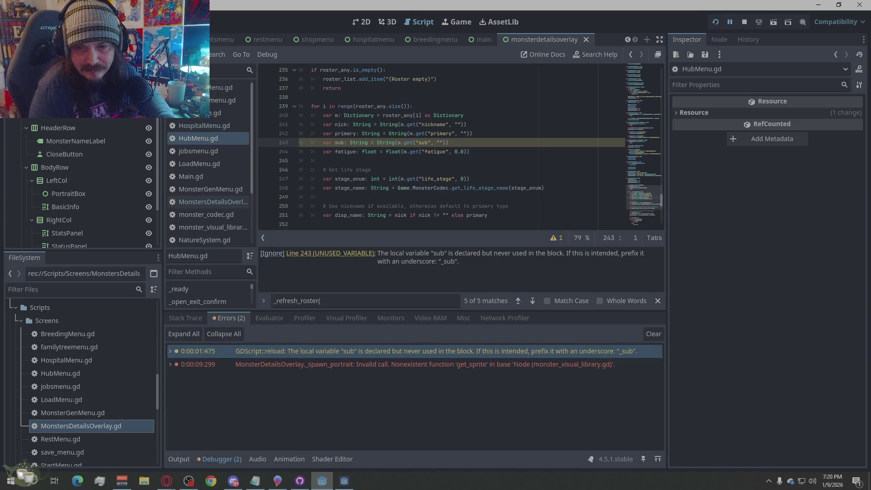
key(alt+Tab)
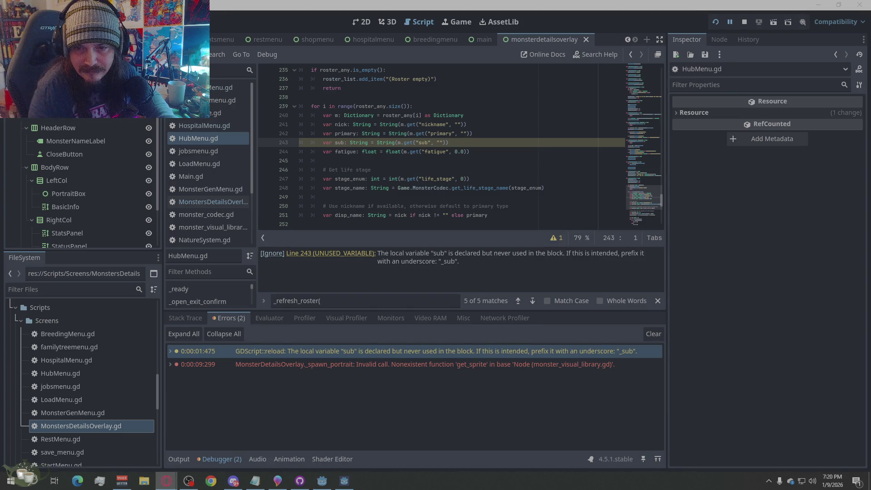
click(511, 367)
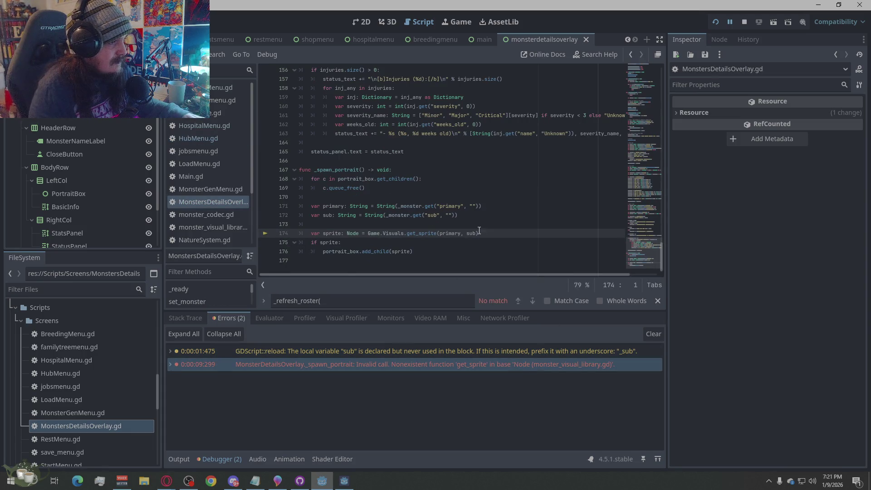
Step: Make _spawn_portrait call Game.Visuals.spawn_into(portrait_box, primary, sub), remove leftover sprite lines, and save
click(498, 230)
key(shift+Up)
key(shift+Up)
key(shift+Up)
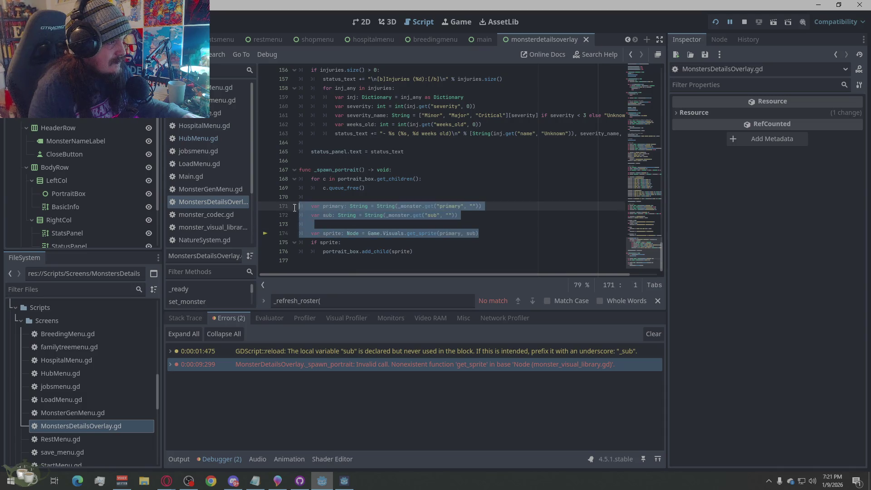
key(shift+Home)
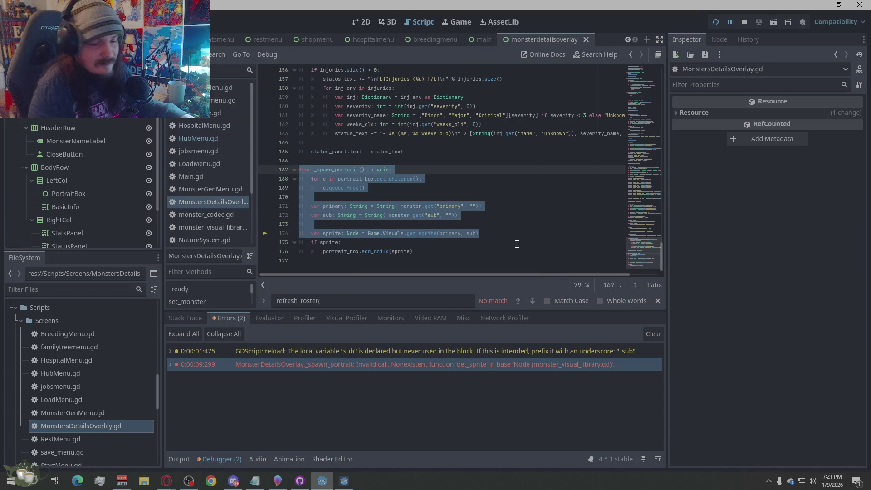
text(func _spawn_portrait() -> void: 	var primary: String = String(_monster.get("primary", "")) 	var sub: String = String(_monster.get("sub", ""))  	Game.Visuals.spawn_into(portrait_box, primary, sub))
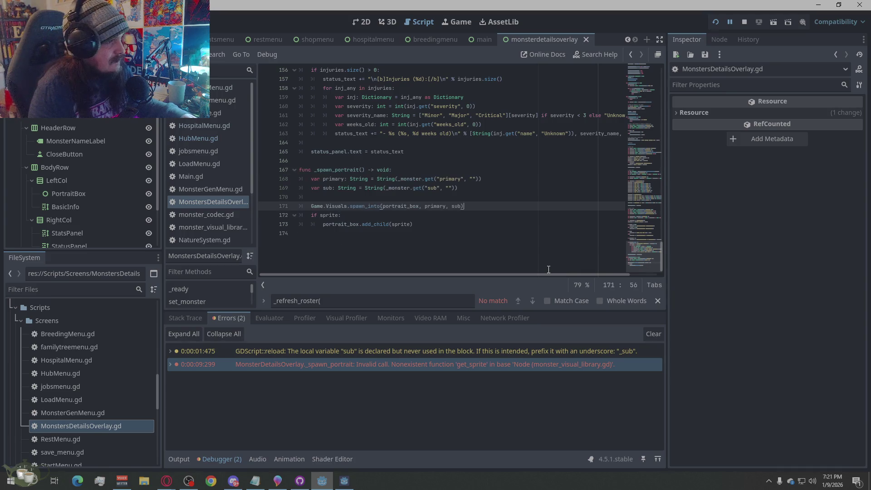
scroll(548, 268, up, 1)
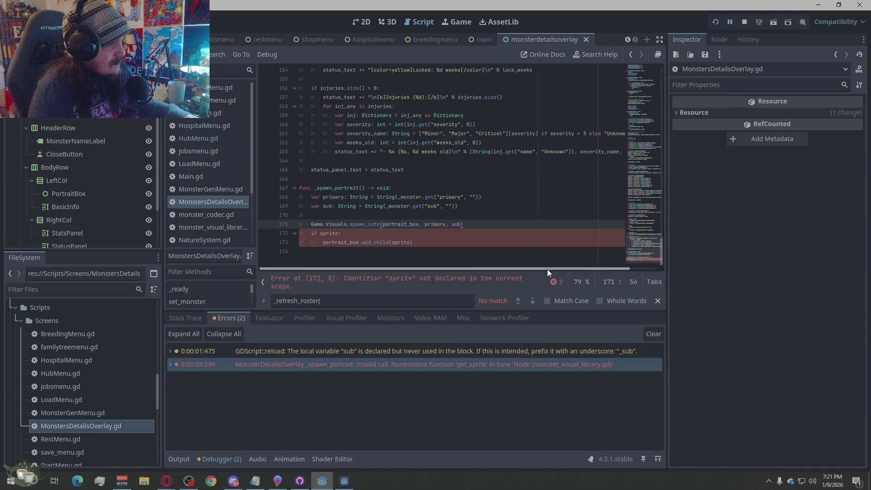
shift+click(439, 245)
key(BackSpace)
key(ctrl+s)
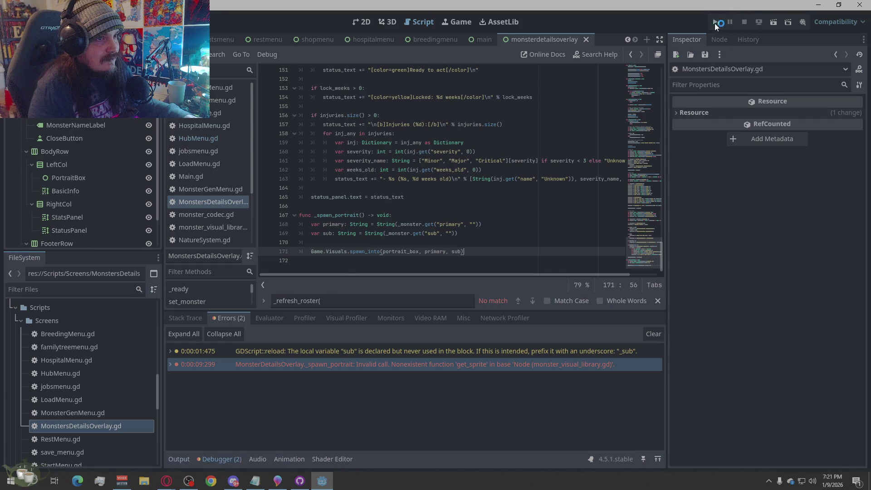
Step: Restart the game, start a New Game, add a generated Ghost to the roster, and open its details
click(715, 22)
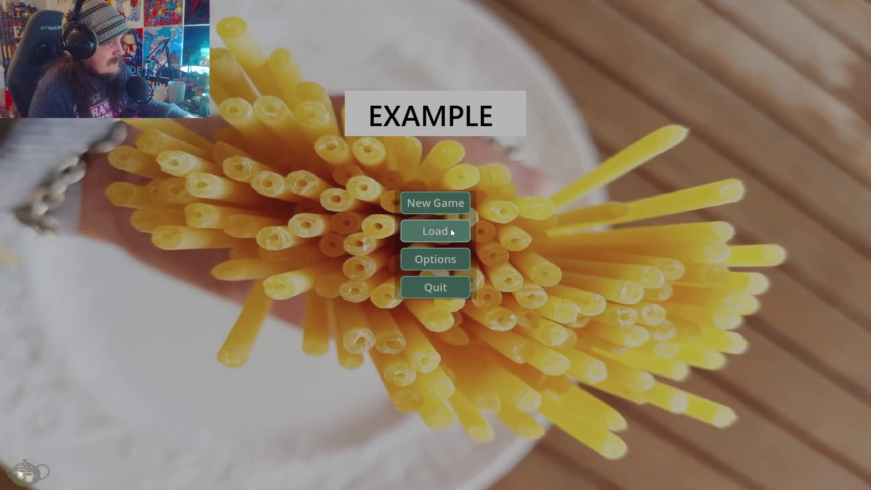
click(437, 204)
click(802, 290)
click(259, 189)
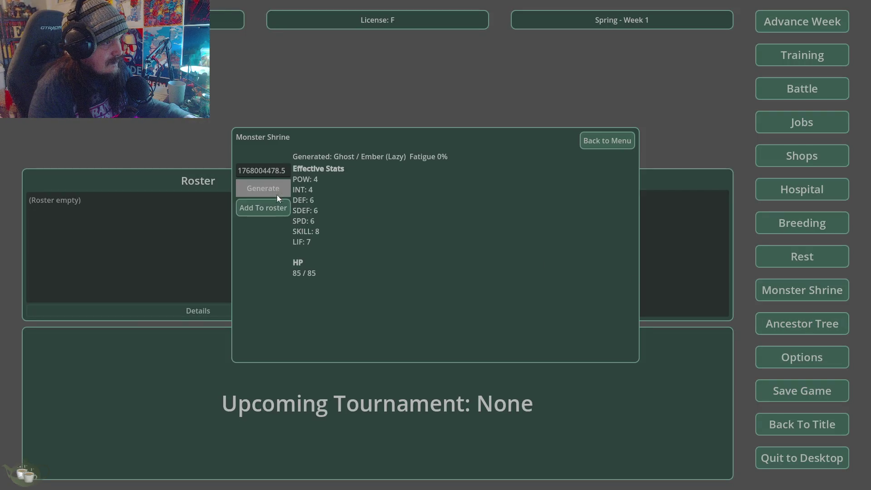
click(258, 207)
click(144, 205)
click(210, 306)
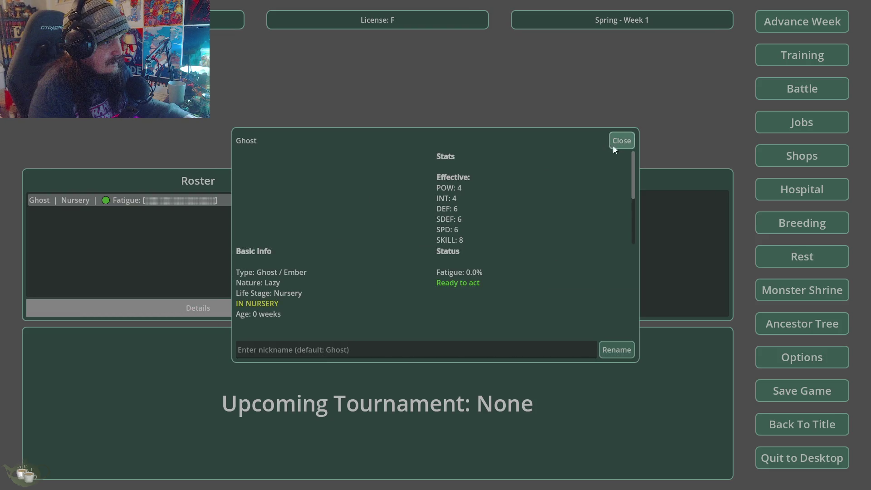
Step: Rename the Ghost to 'CumMonster' and view it in the Ancestor Tree
click(421, 345)
text(CumMonster)
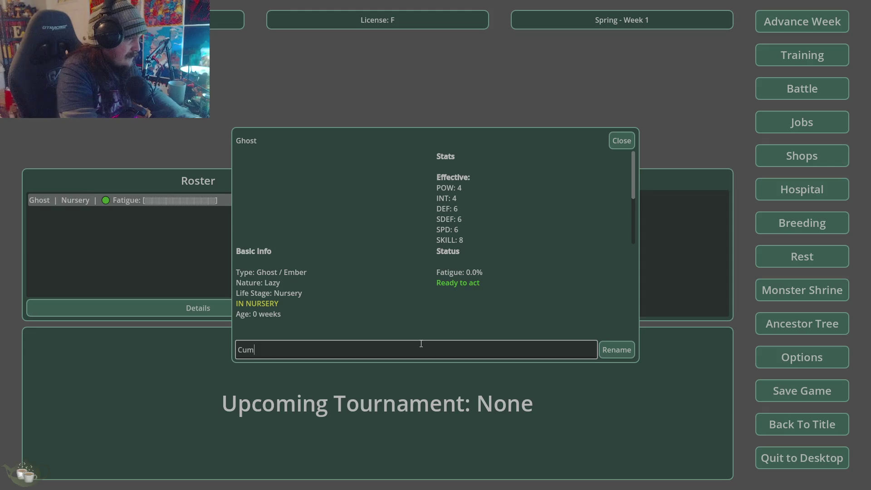
click(616, 349)
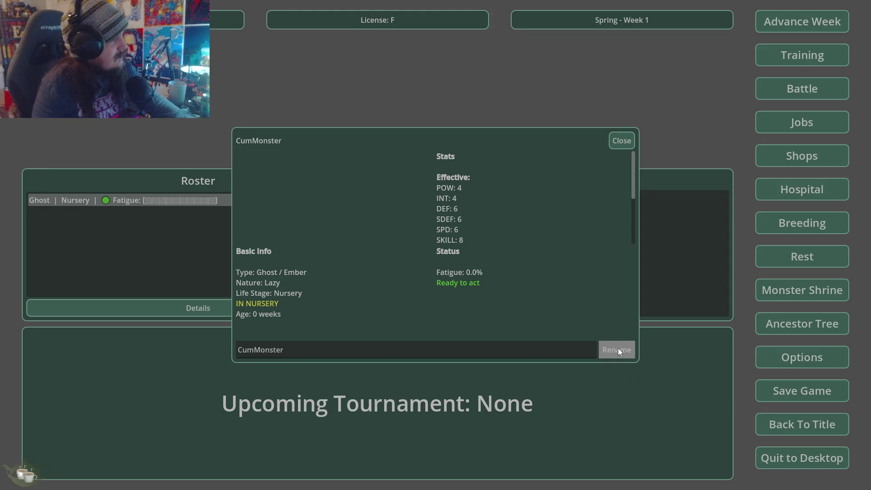
click(621, 142)
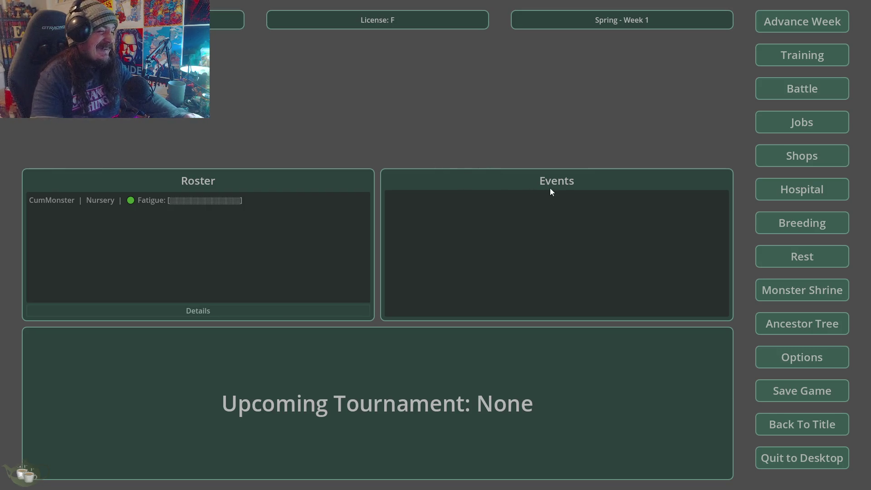
click(177, 200)
click(818, 330)
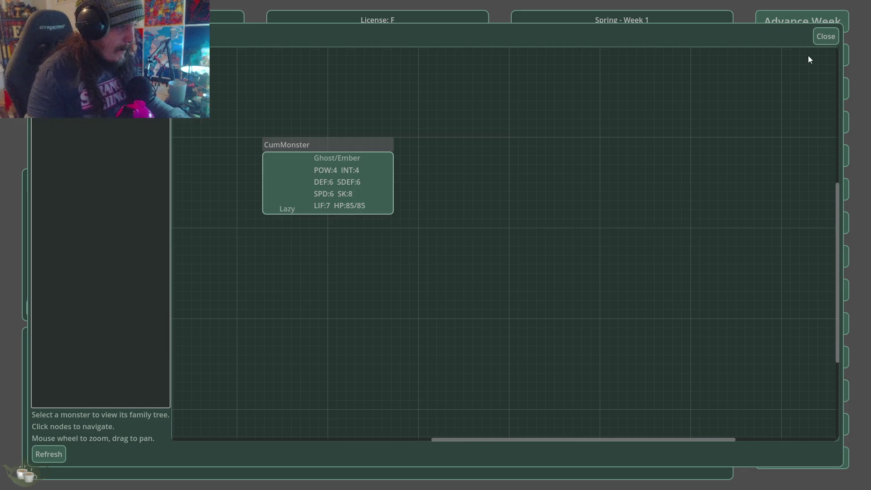
click(826, 38)
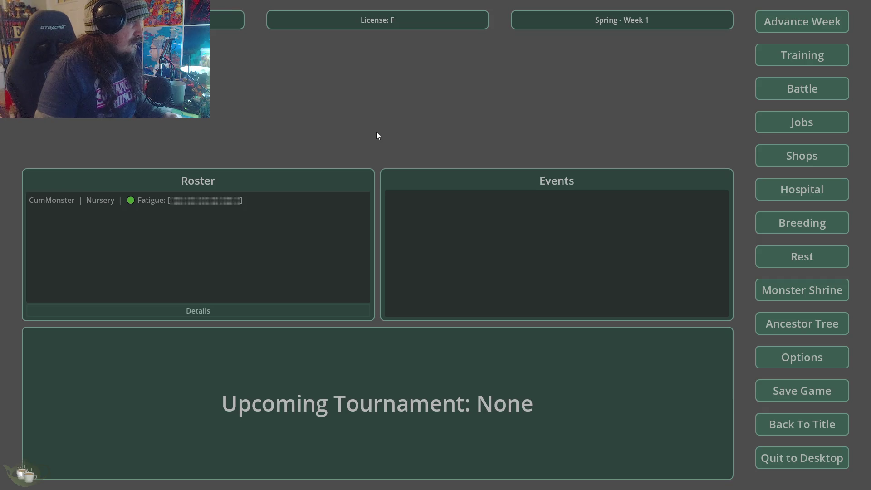
click(807, 191)
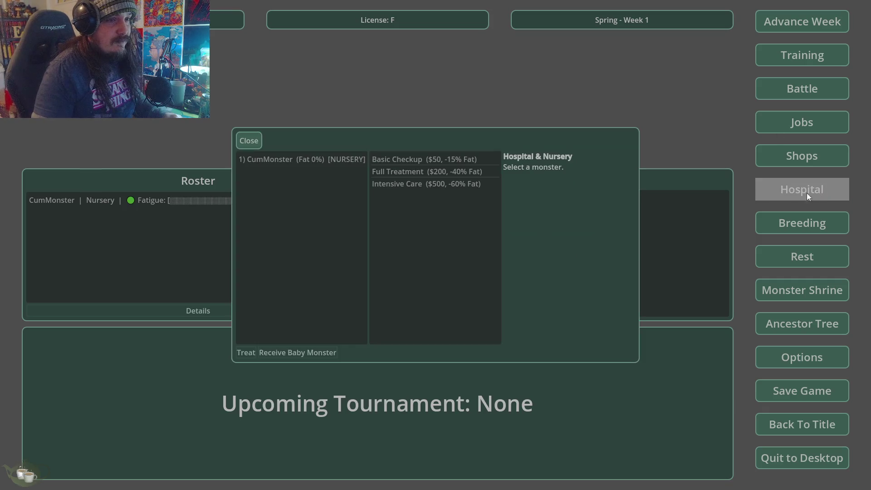
click(317, 161)
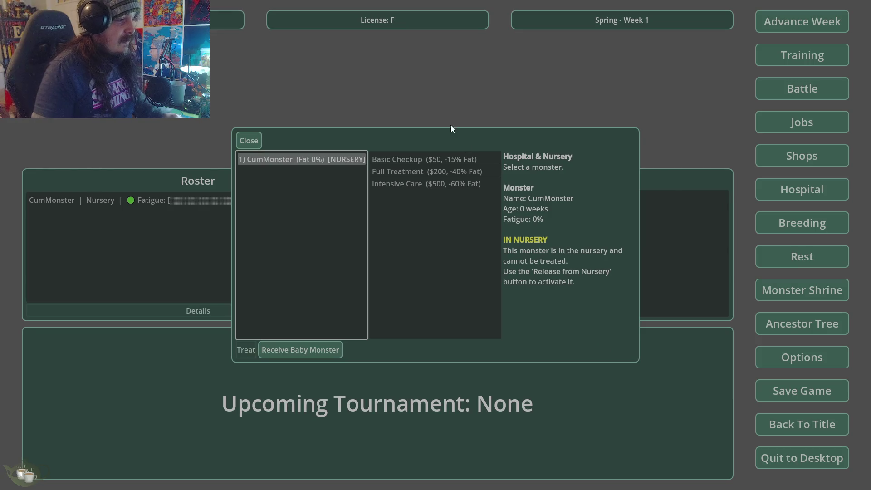
click(247, 140)
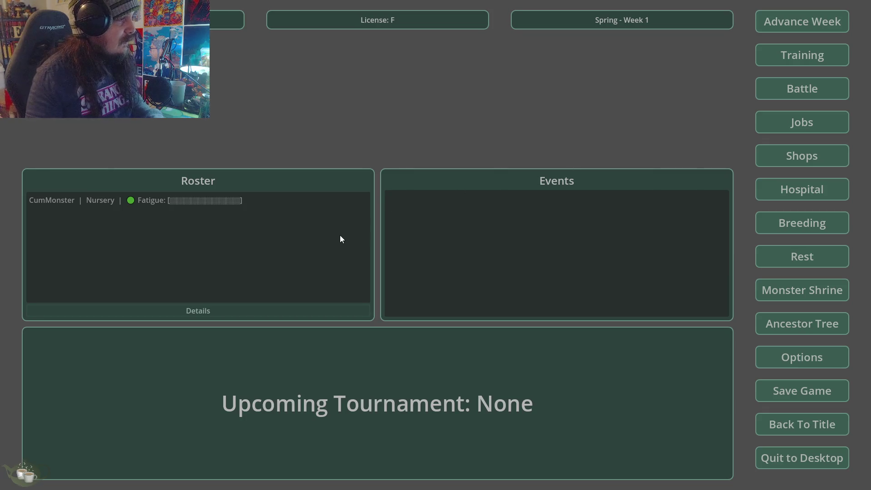
click(157, 204)
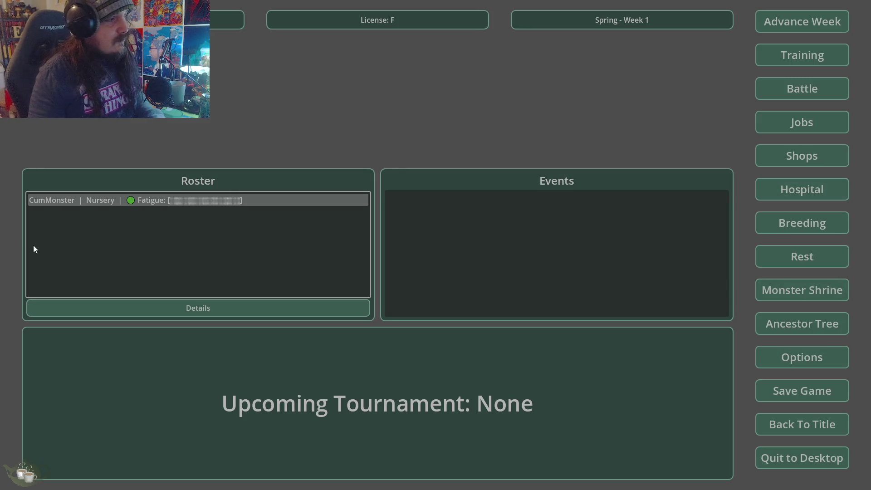
Step: Generate a Slime from seed 55 at the Monster Shrine and add it to the roster
click(815, 288)
click(267, 189)
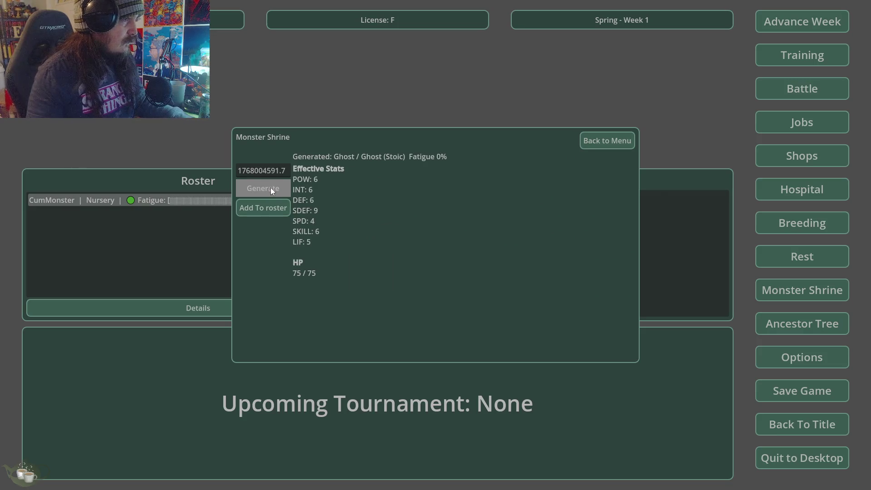
drag(237, 170, 278, 169)
text(5)
click(268, 192)
text(5)
click(270, 191)
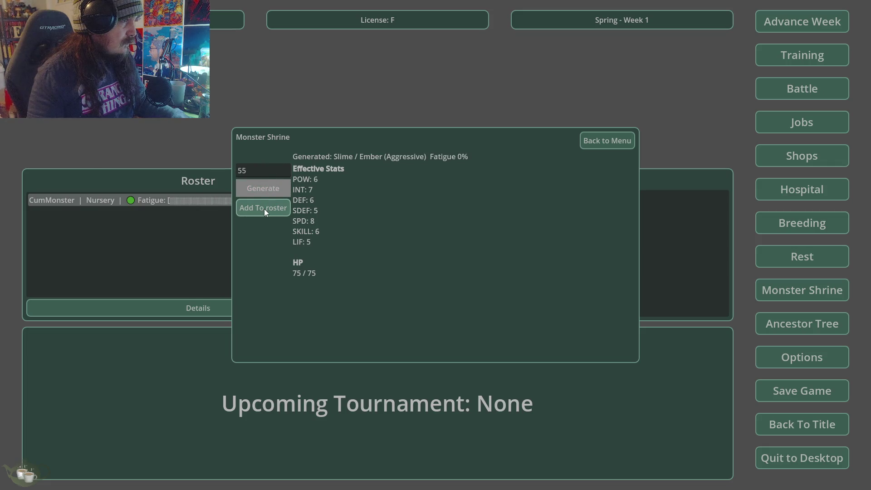
click(265, 209)
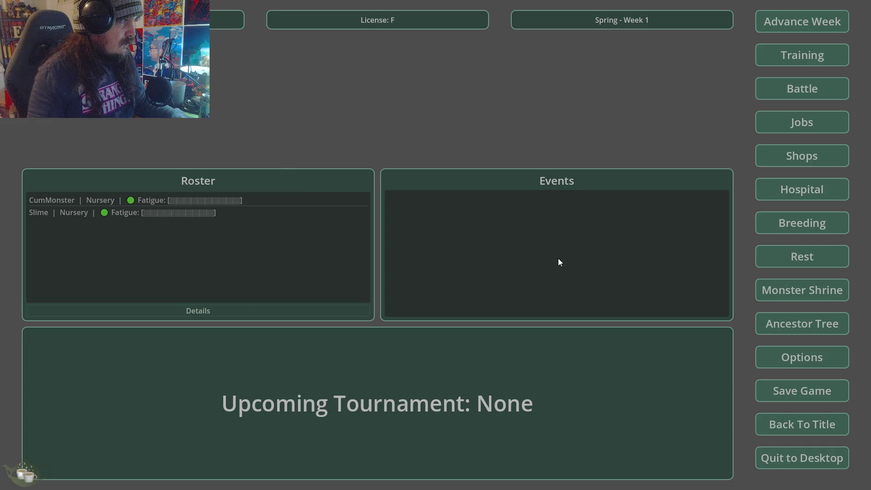
Step: Rename the Slime to 'Balls of Fire' in its details overlay
click(306, 215)
click(241, 308)
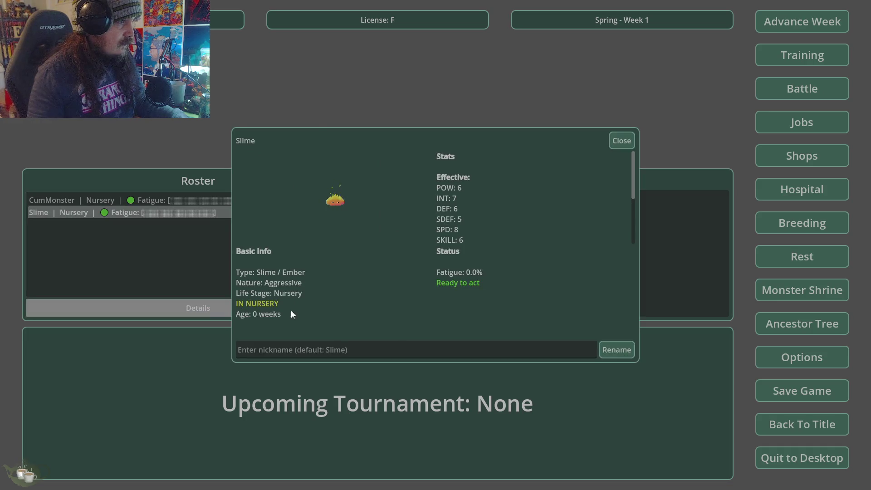
click(356, 348)
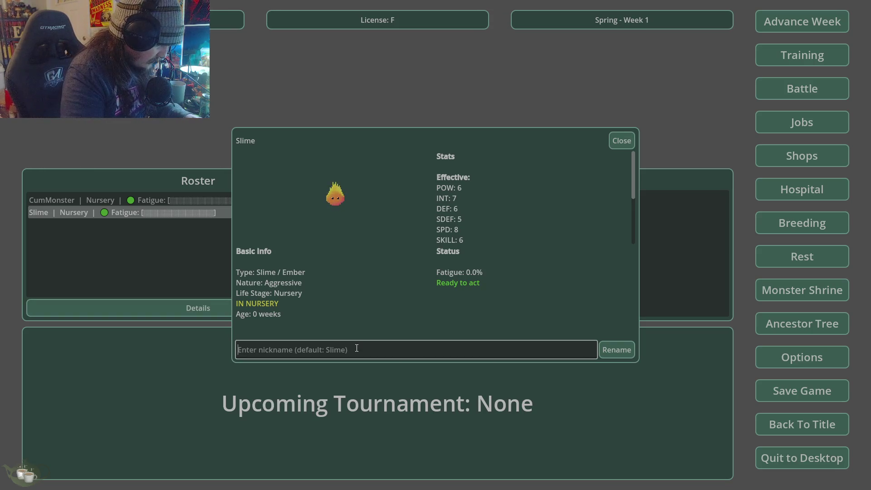
text(Balls of Fire)
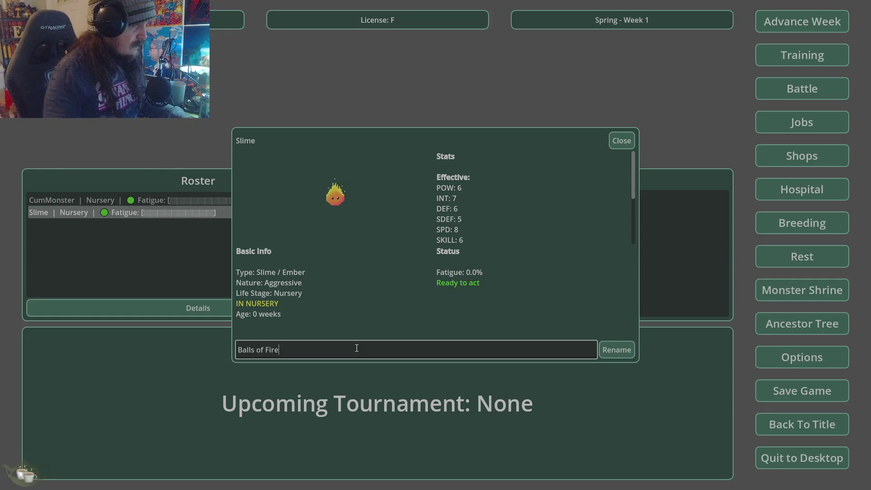
click(609, 347)
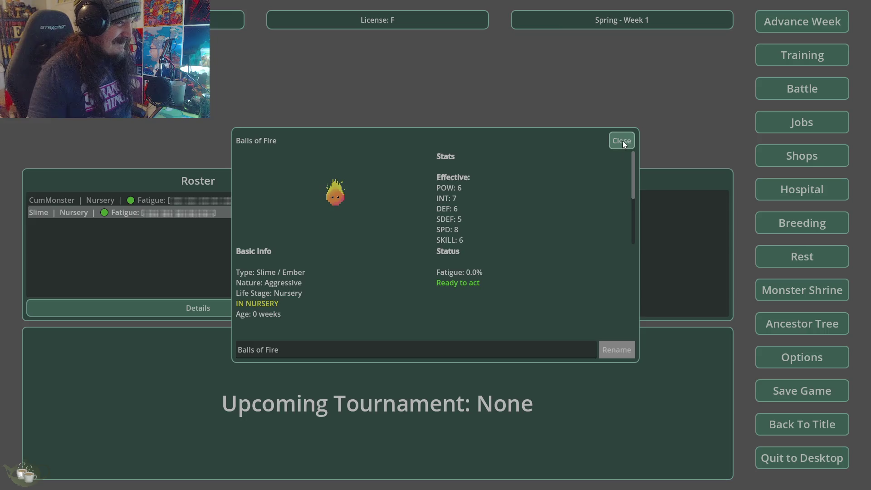
Step: Check Balls of Fire's details from the roster, then view the Ancestor Tree
click(622, 141)
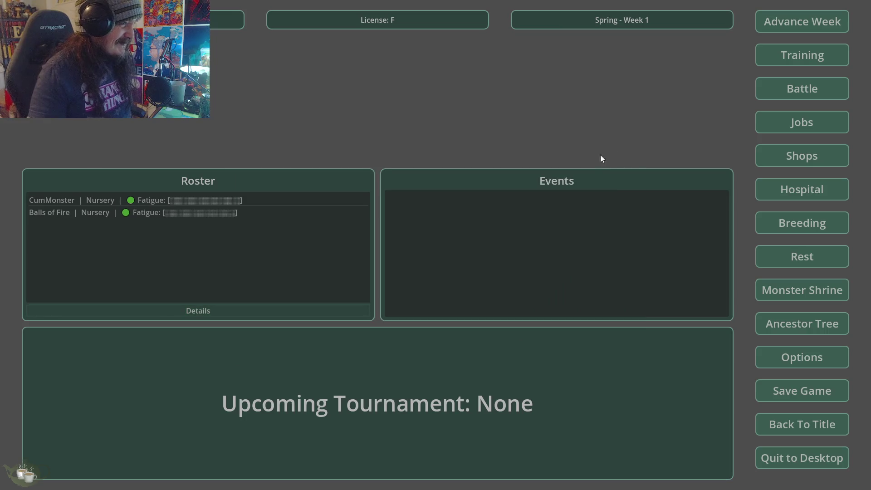
click(123, 215)
click(252, 312)
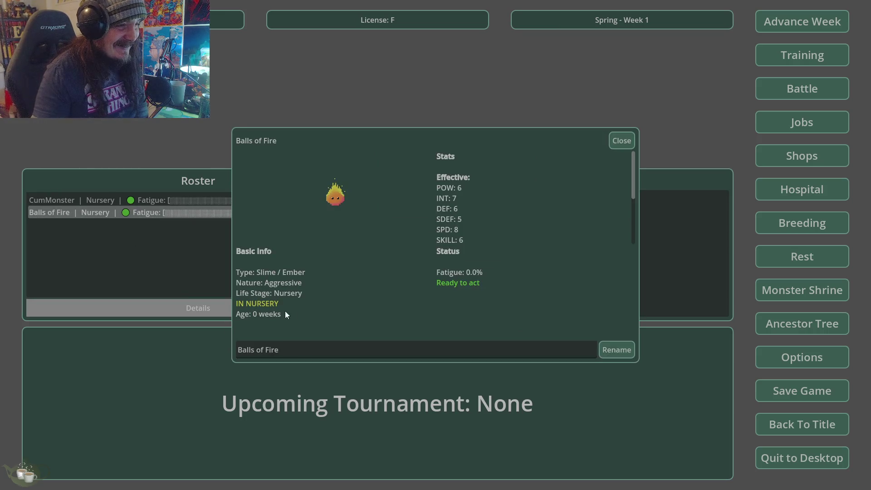
click(621, 140)
click(770, 323)
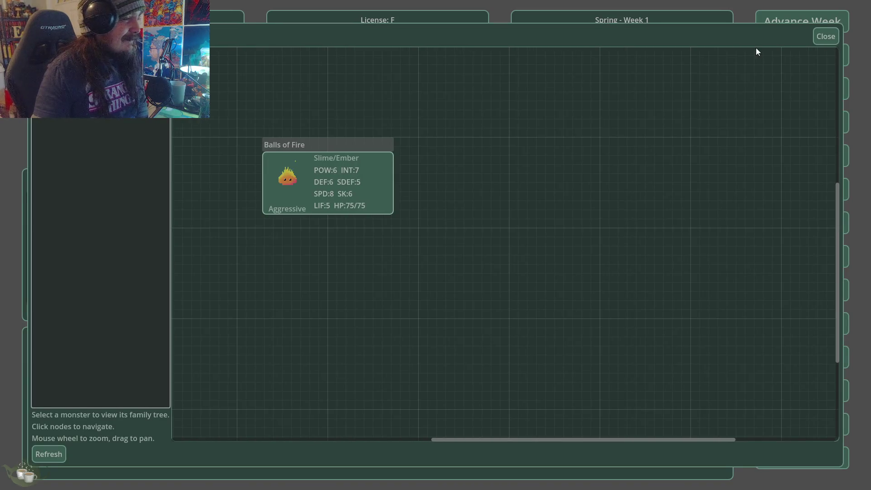
Step: Close the ancestor tree, select Balls of Fire in the roster, and check its breeding menu
click(823, 38)
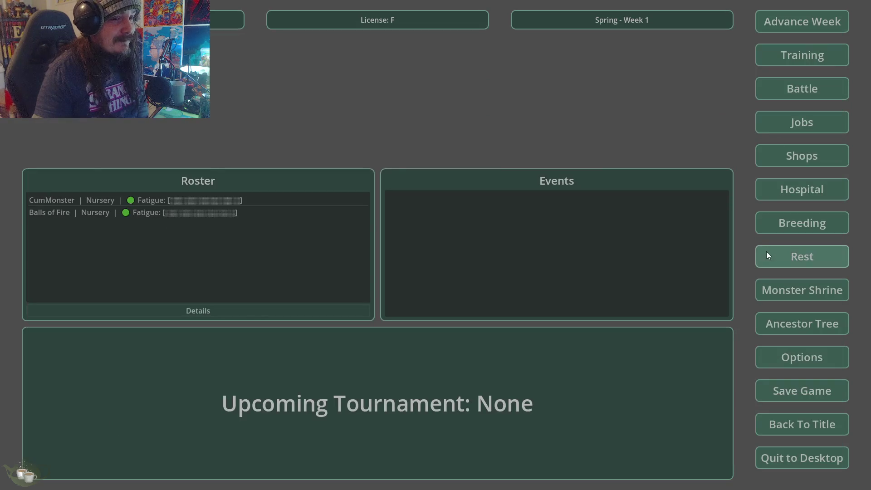
click(156, 211)
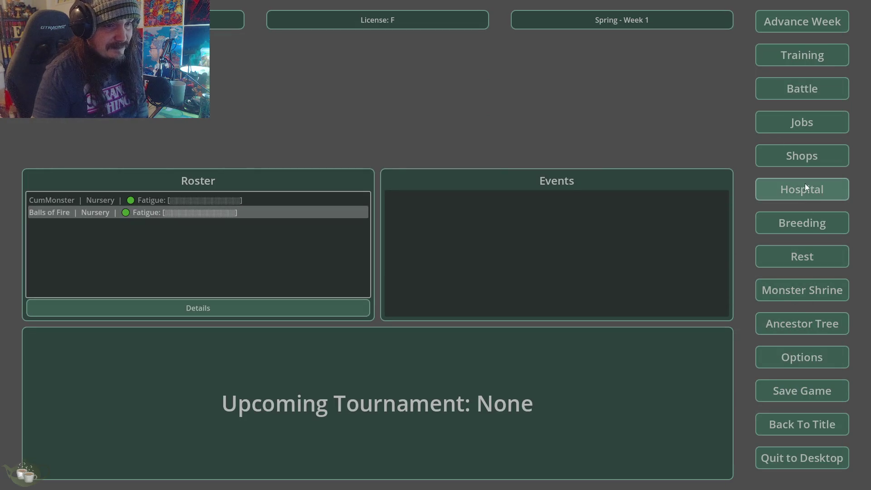
click(799, 222)
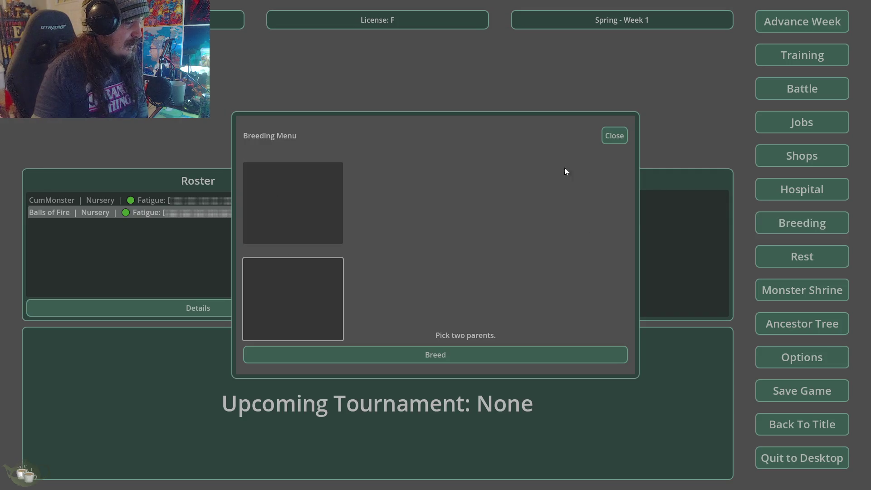
click(614, 135)
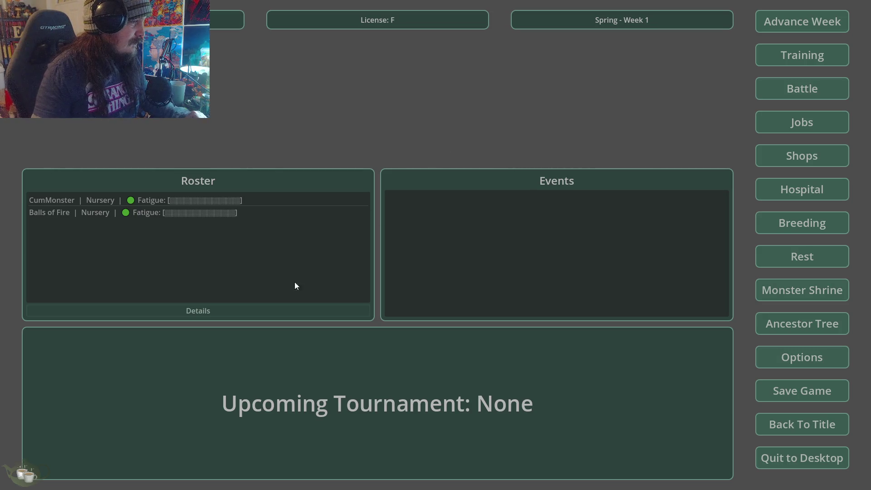
click(230, 312)
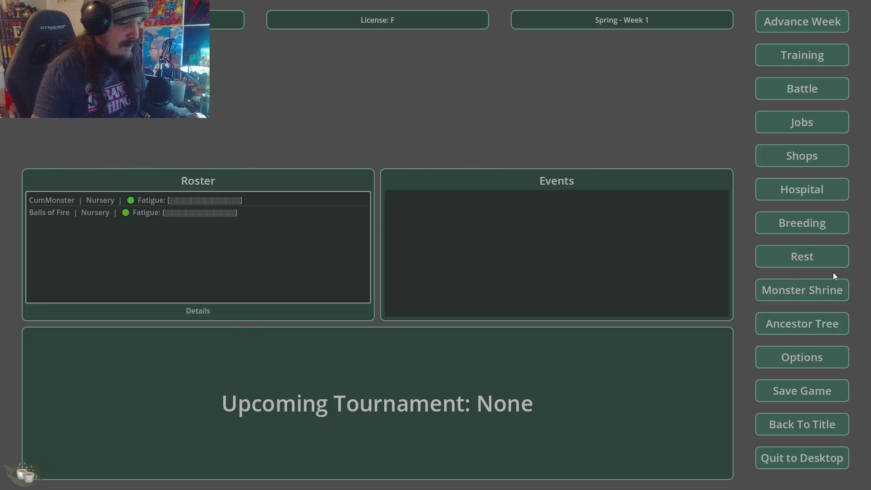
Step: Return to the title screen, quit the game, and bring the editor back into focus
click(777, 422)
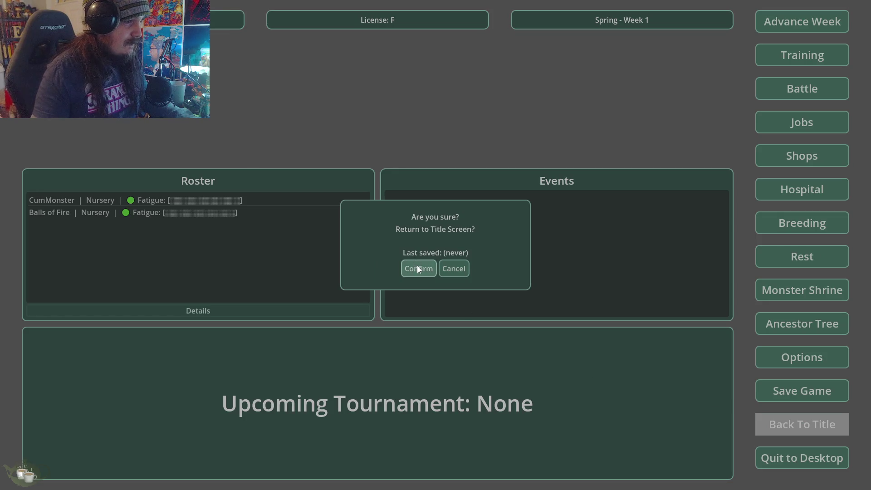
click(418, 266)
click(404, 287)
click(760, 297)
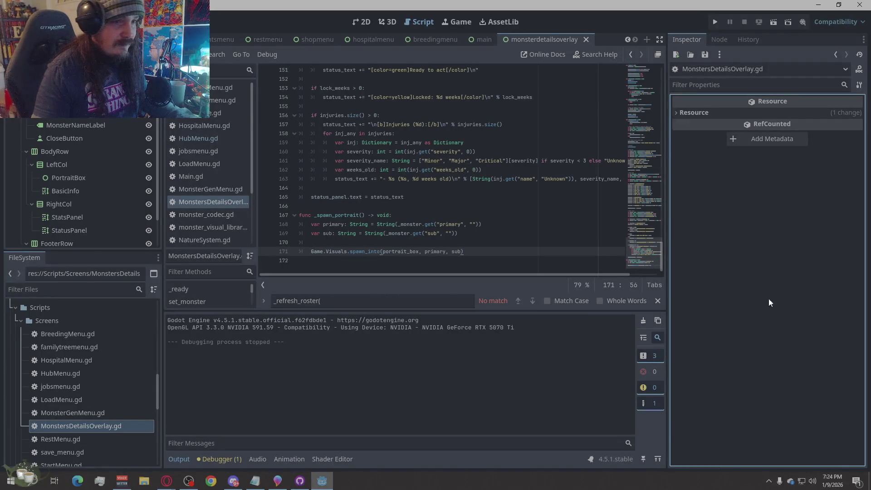
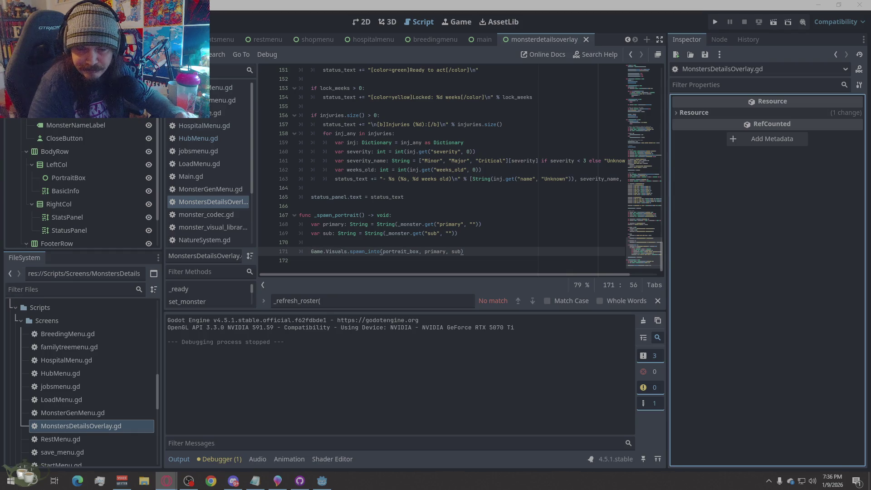
Step: Run the project and start a New Game to check the hub, then return to title and quit
click(715, 22)
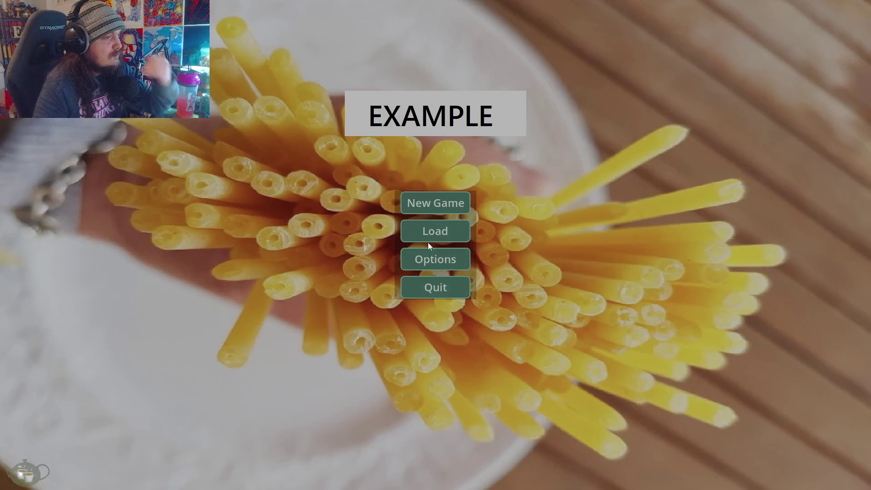
click(447, 203)
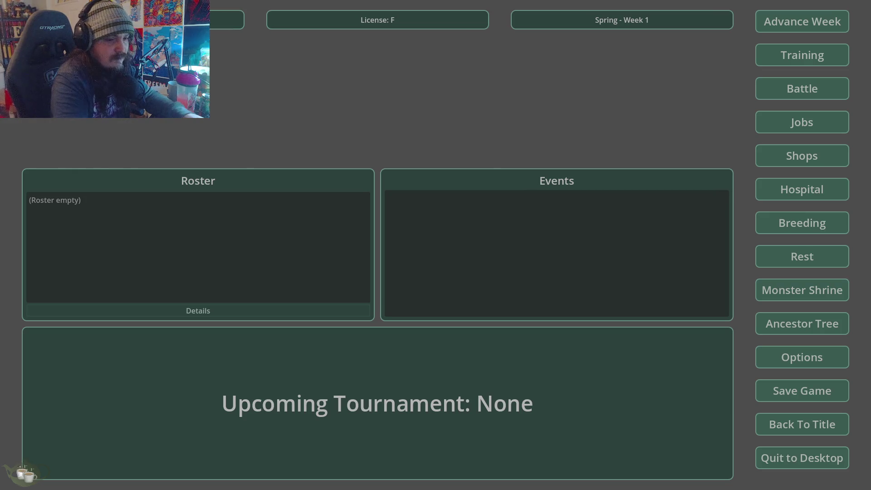
click(796, 429)
click(409, 270)
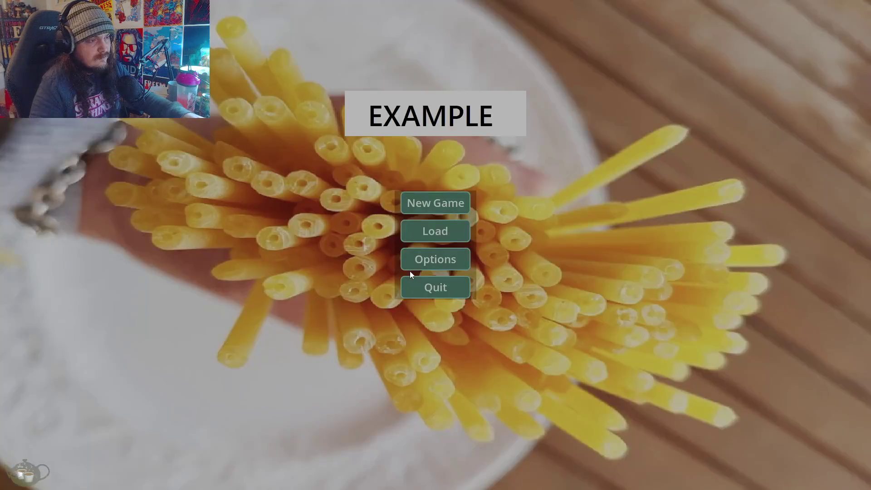
click(401, 269)
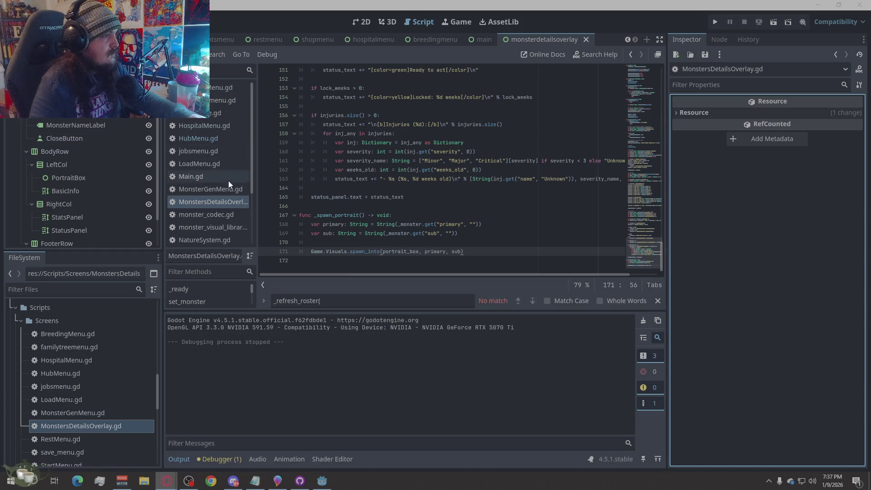
Step: Select all of monster_codec.gd's code and bring up the browser with the GitHub repo
scroll(223, 203, down, 2)
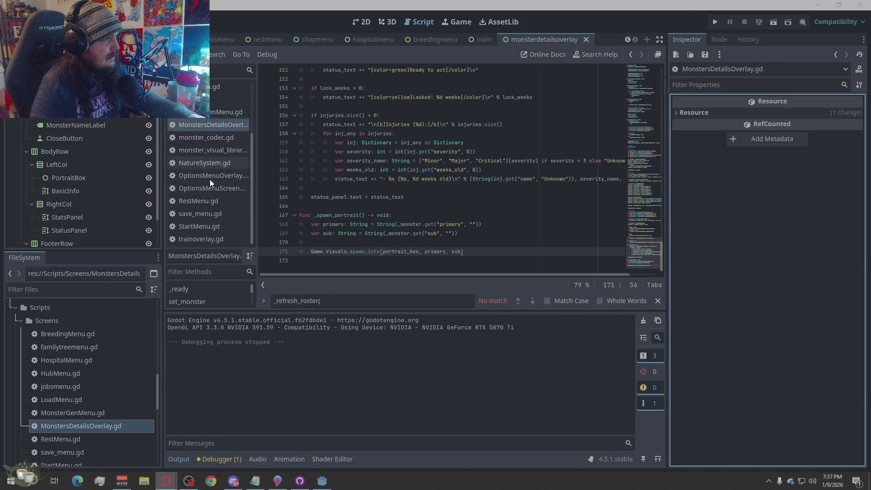
scroll(212, 177, up, 1)
click(213, 159)
right_click(430, 187)
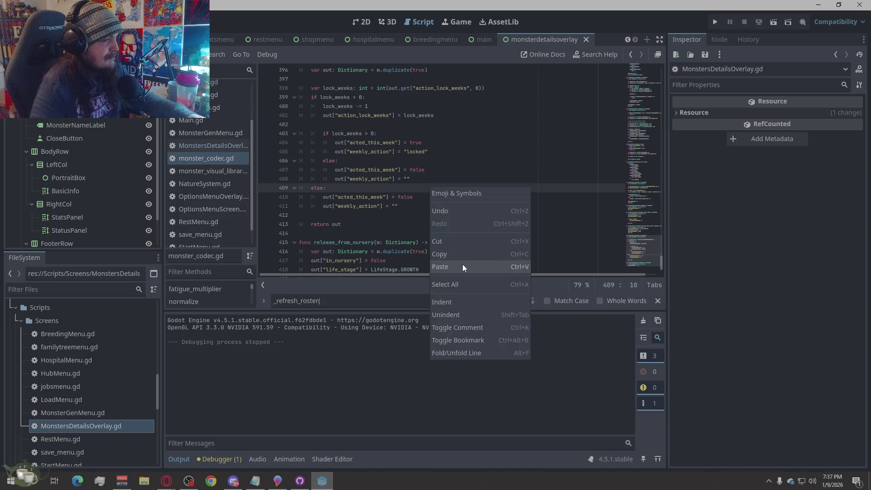
click(456, 284)
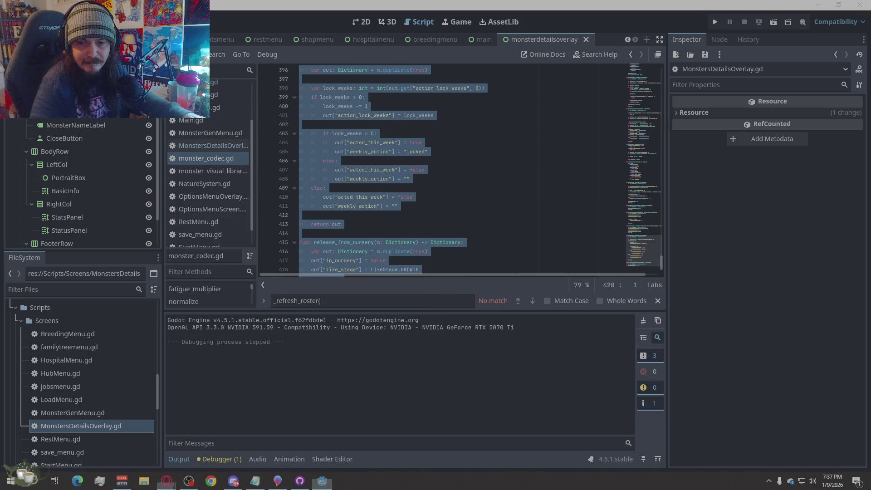
click(167, 480)
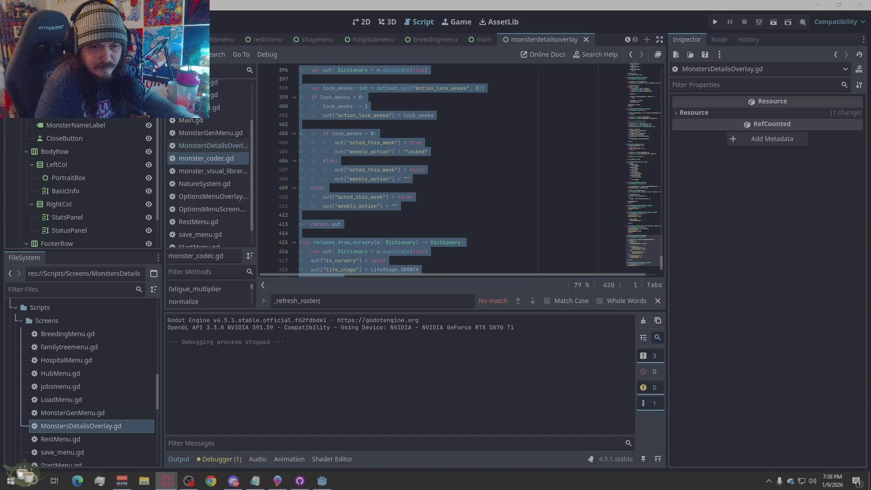
key(alt+Tab)
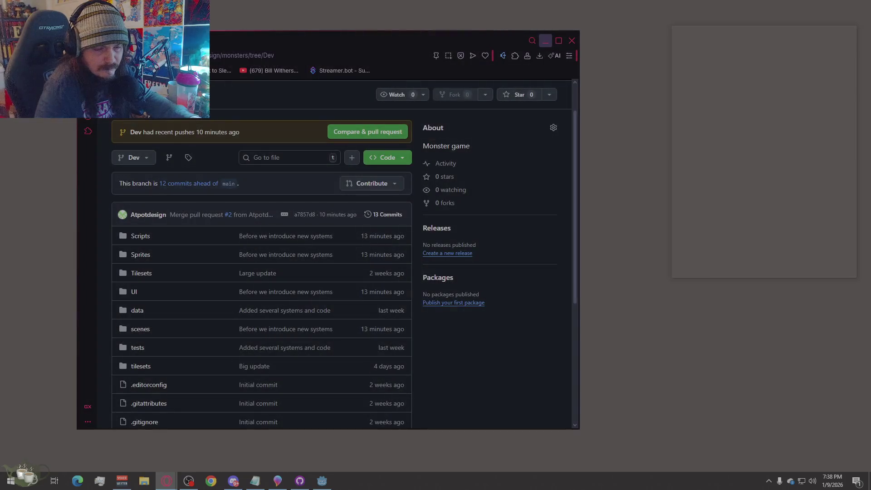
click(545, 41)
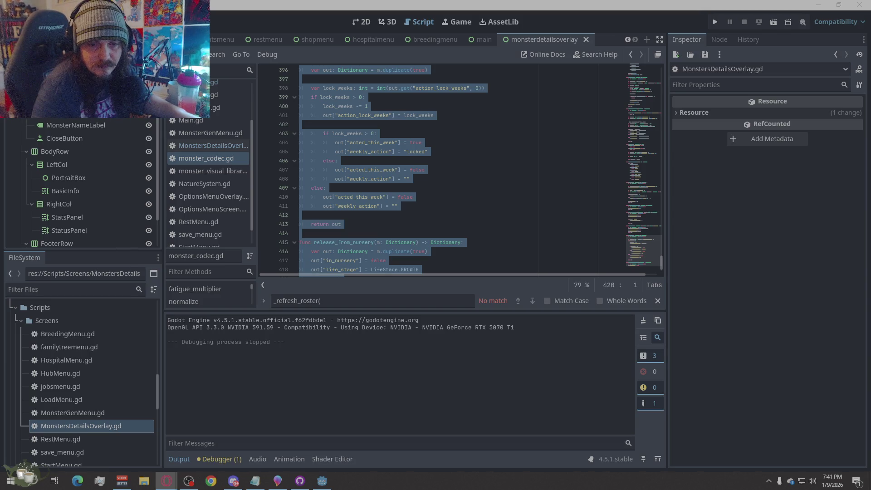
Step: Return to Godot, clear the selection in monster_codec.gd, then switch back to the browser
key(alt+Tab)
key(alt+Tab)
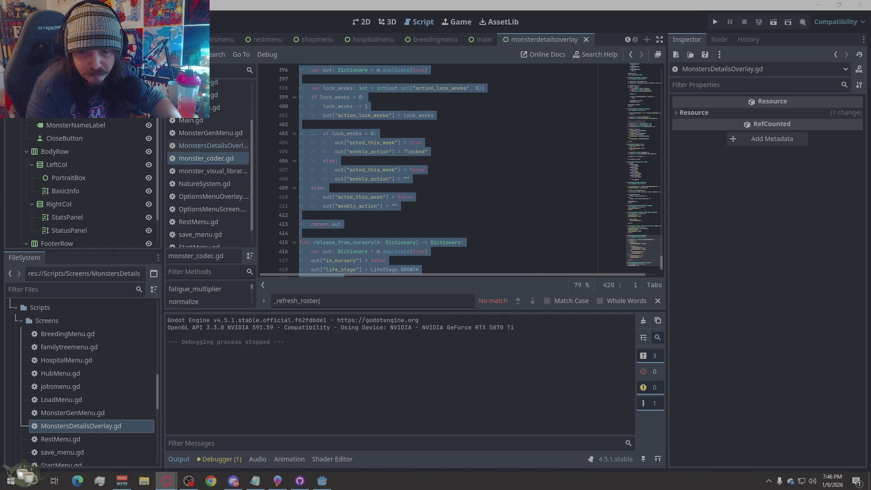
click(405, 115)
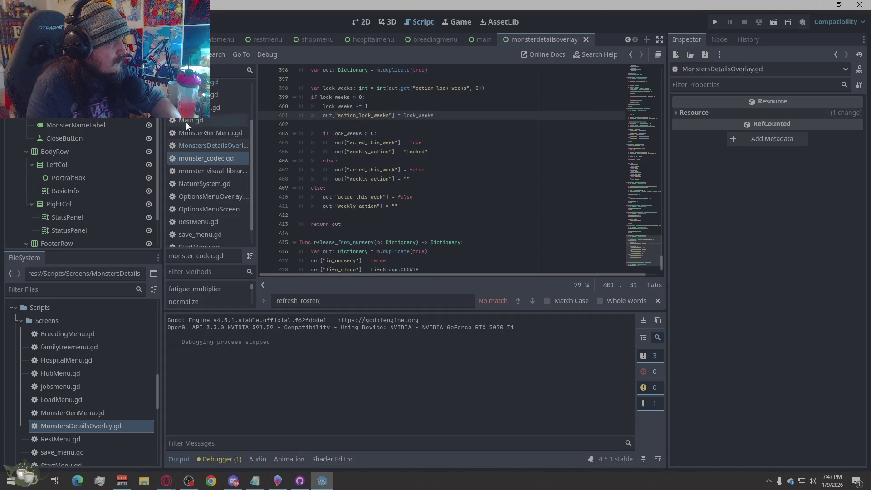
scroll(186, 120, up, 2)
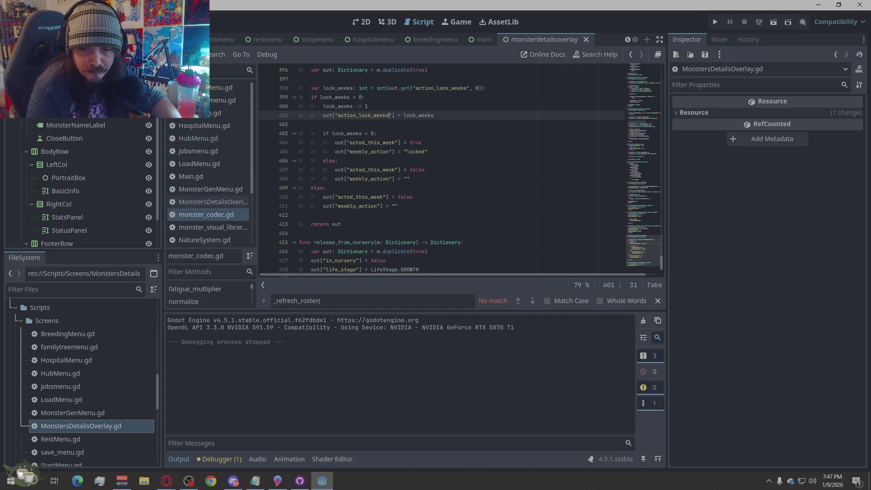
key(alt+Tab)
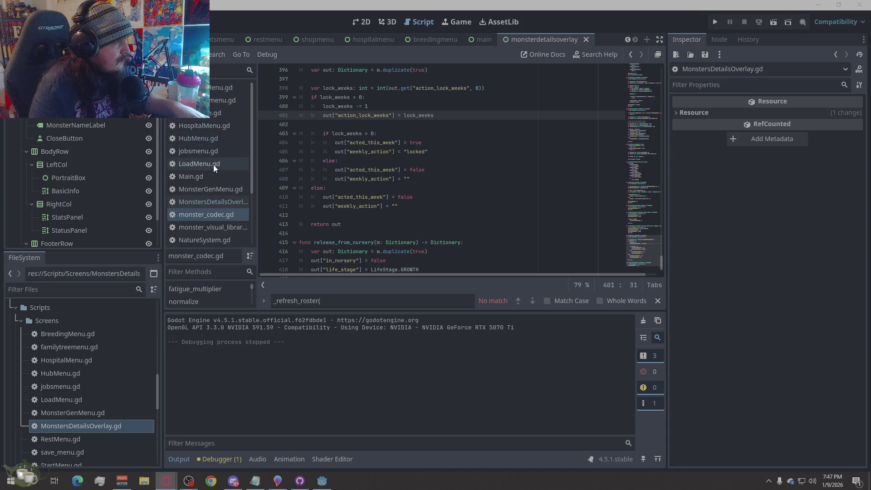
Step: Select the whole GameState.gd script for the browser, then clear the selection
click(222, 113)
right_click(429, 161)
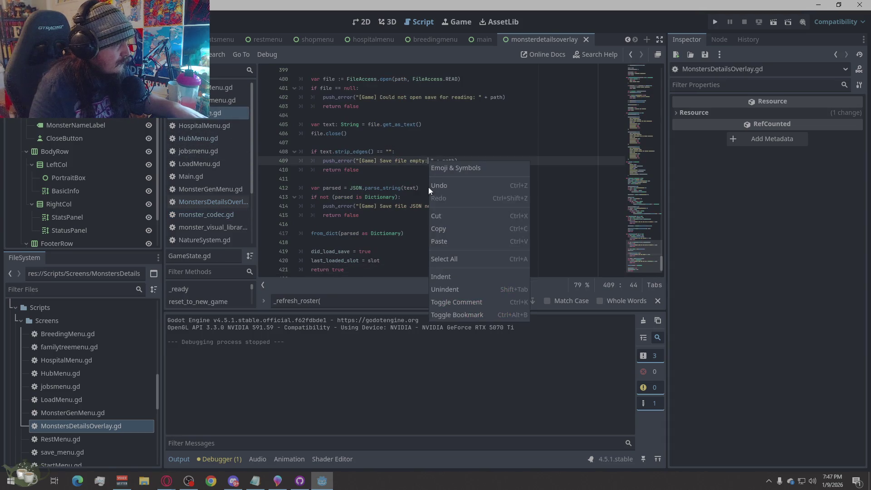
click(455, 257)
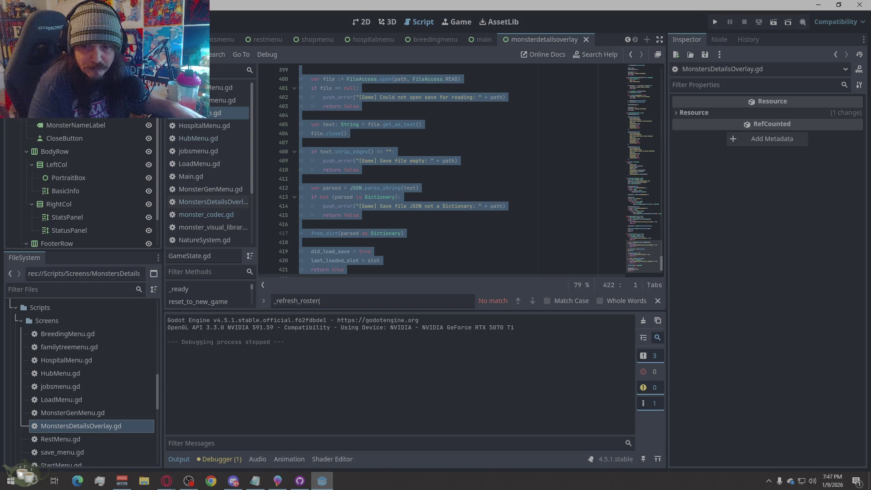
click(167, 480)
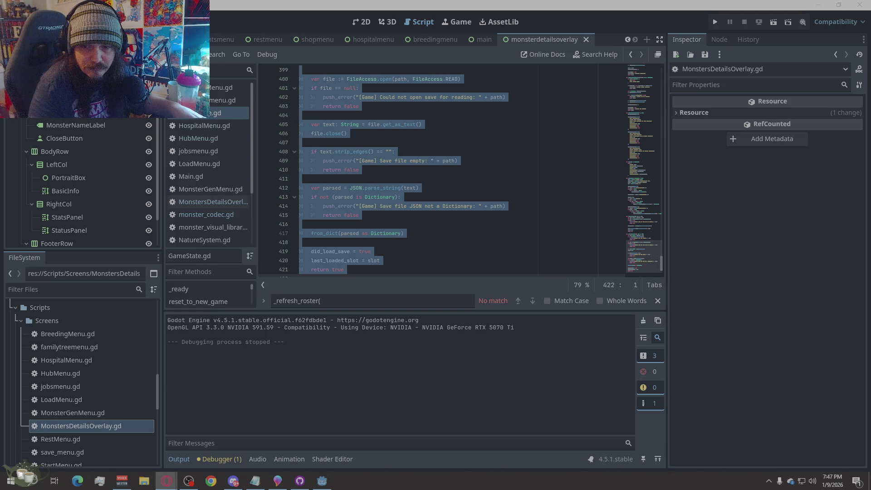
click(464, 206)
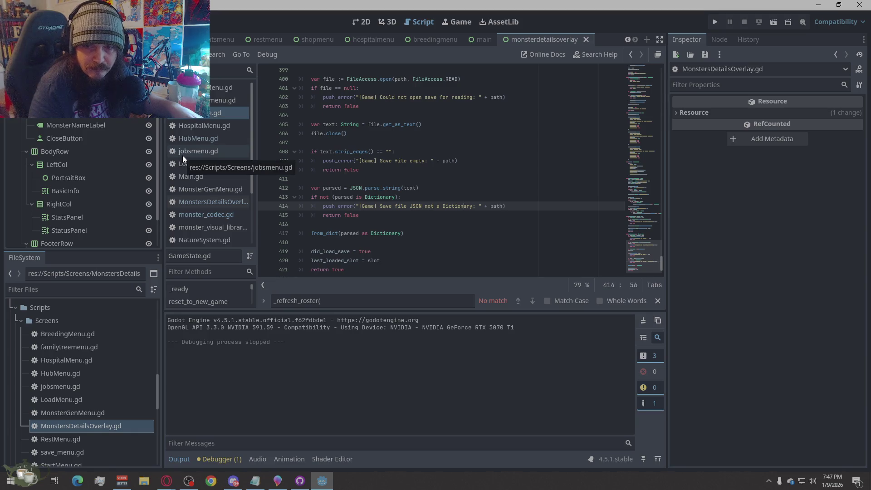
Step: Select the entire monster_codec.gd script and bring the browser forward
click(225, 214)
right_click(423, 219)
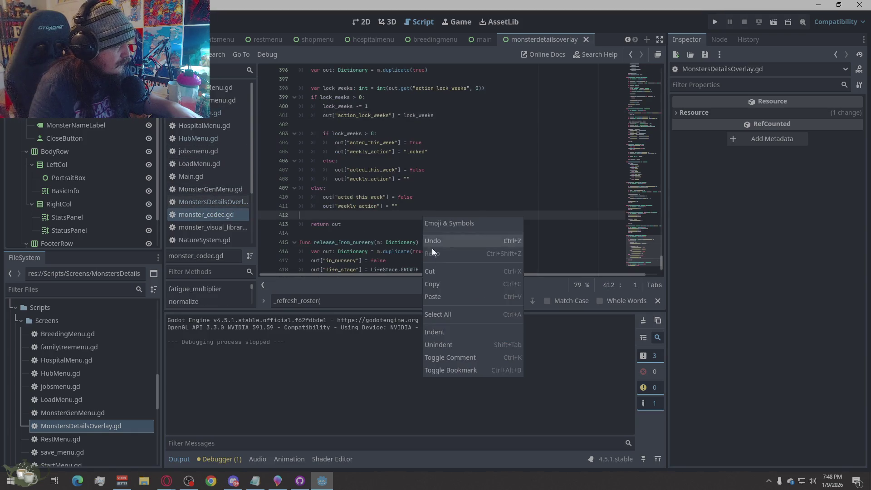
click(447, 314)
key(alt+Tab)
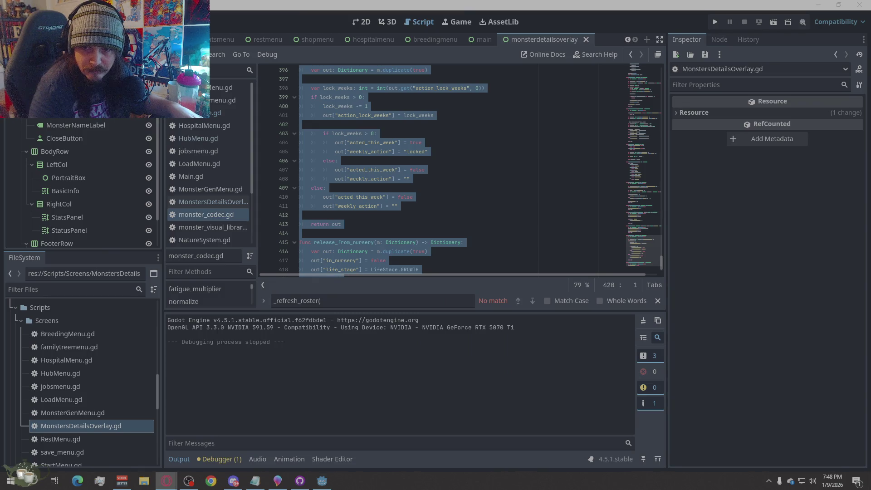
Step: Select the entire BreedingMenu.gd script and bring it over to the browser
click(216, 89)
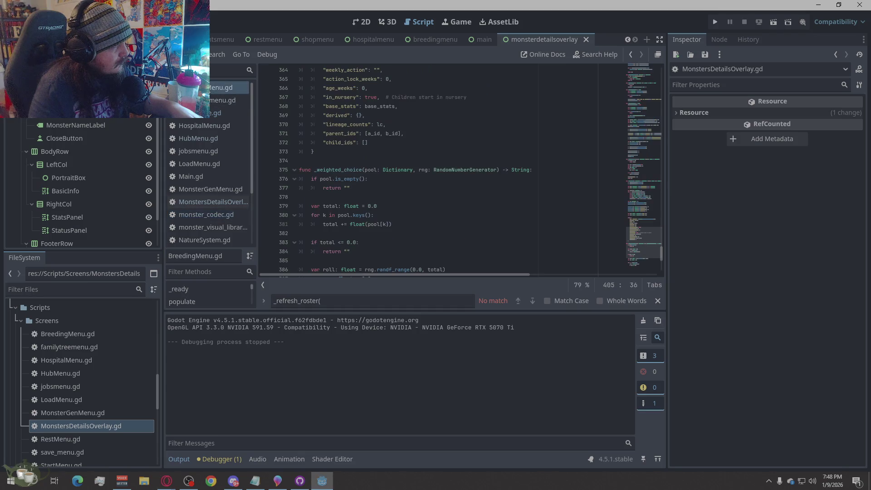
right_click(397, 186)
click(413, 278)
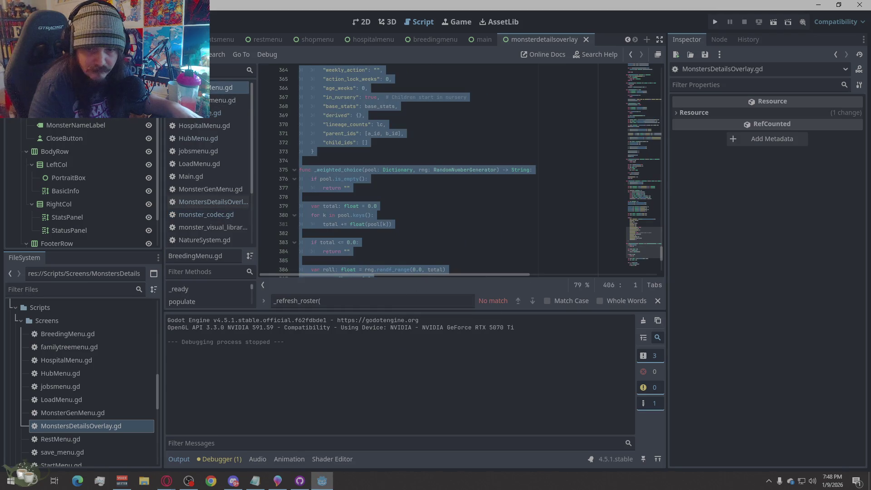
click(166, 481)
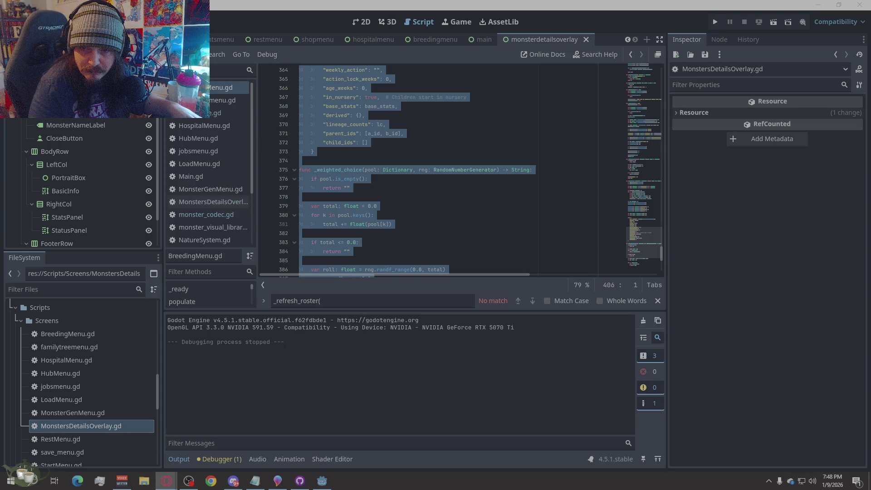
Step: Select all of HospitalMenu.gd, check the Debugger errors list, and run the project
click(205, 125)
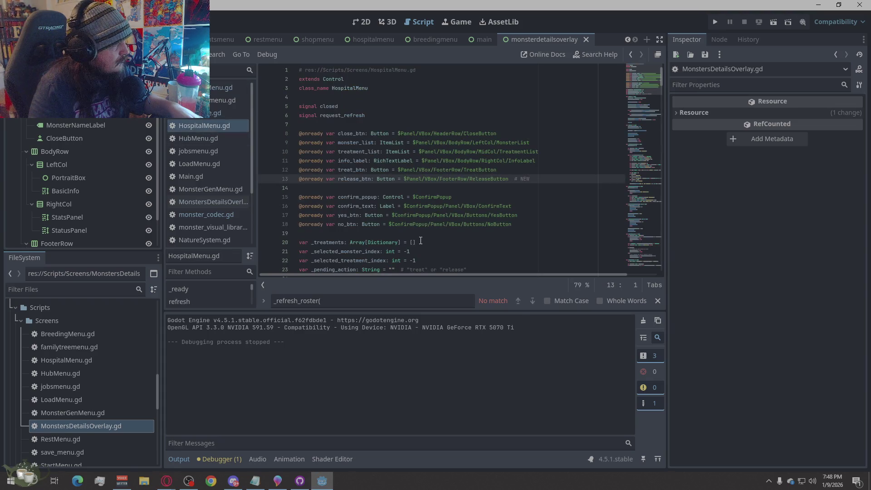
right_click(420, 240)
click(454, 336)
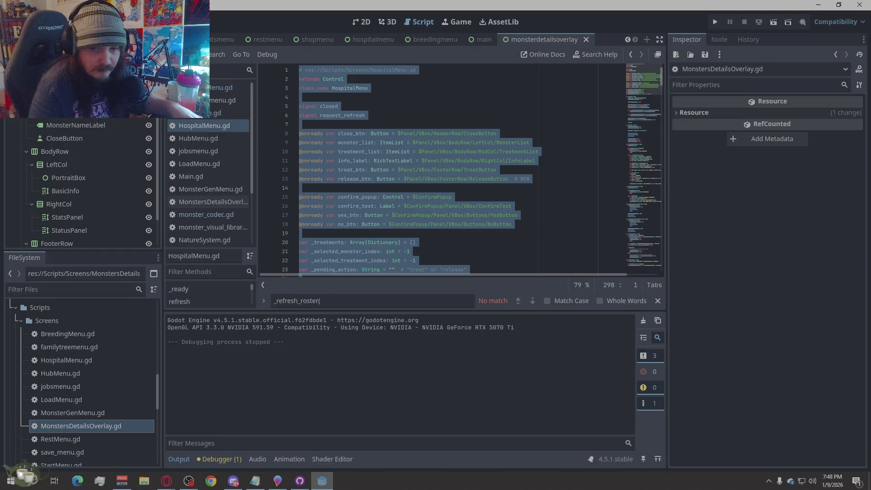
key(alt+Tab)
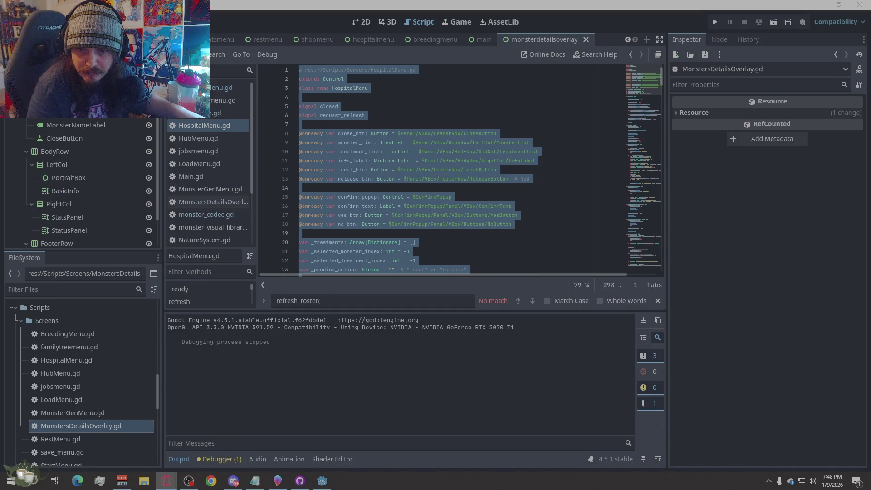
click(550, 206)
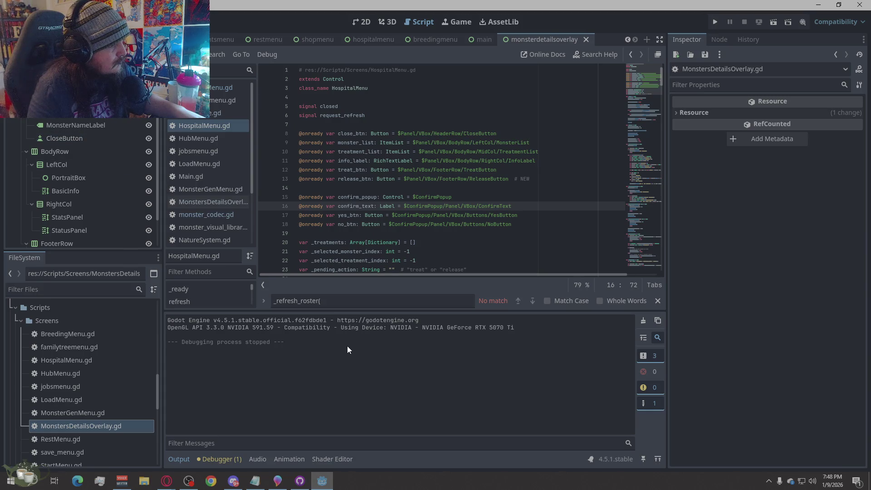
click(219, 459)
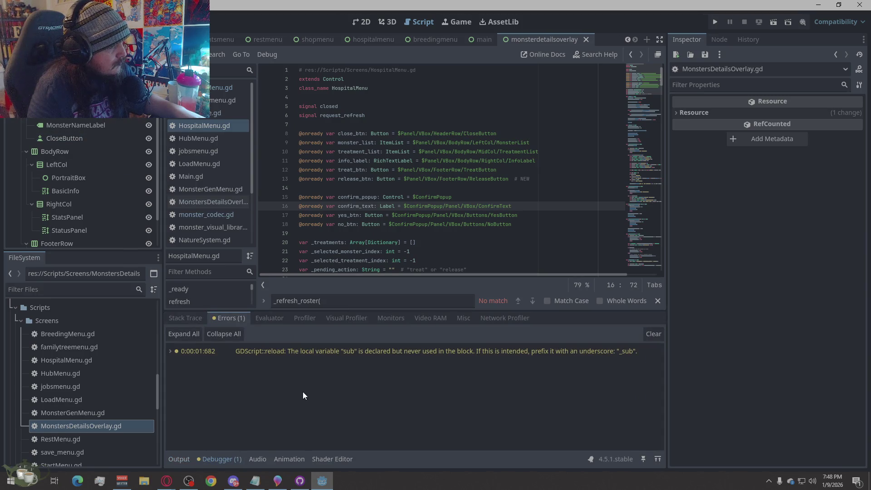
click(716, 21)
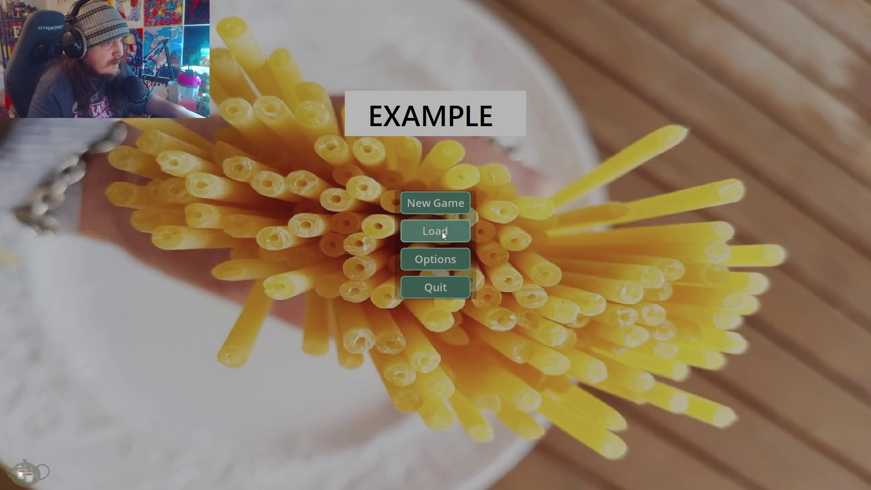
Step: Load Save Slot 01 into the game hub
click(442, 232)
click(316, 190)
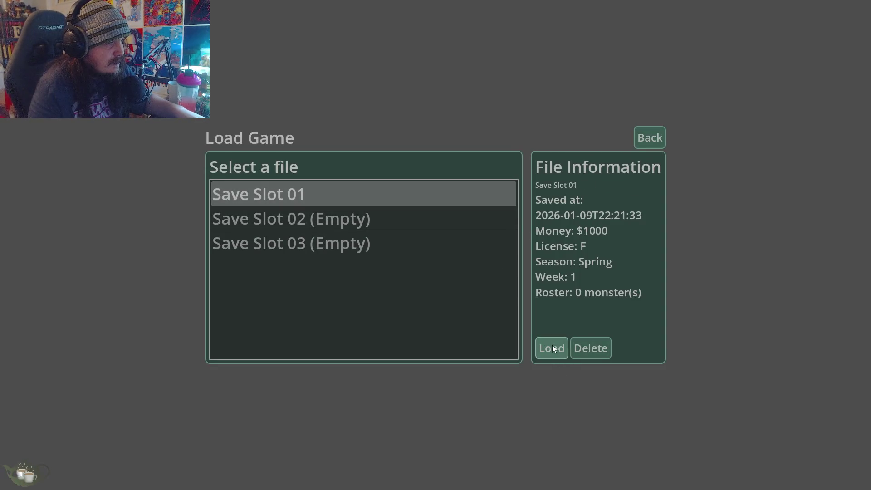
click(647, 140)
click(419, 197)
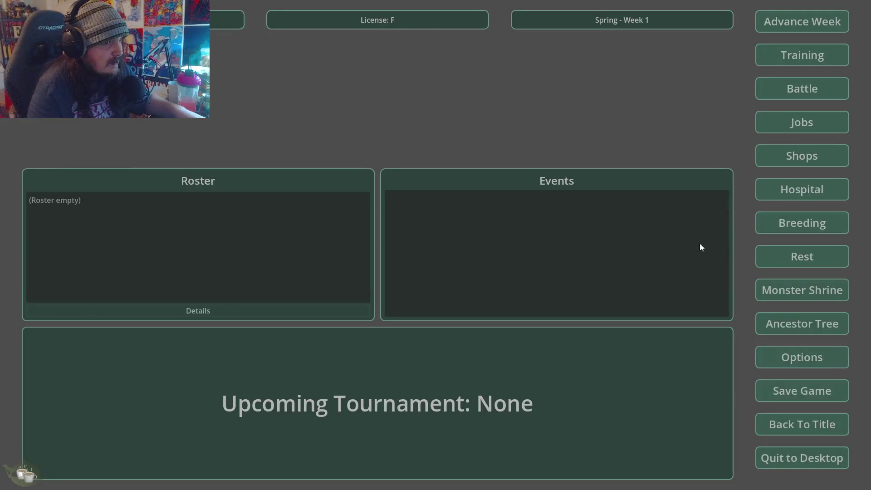
Step: Generate a new Slime at the Monster Shrine and add it to the roster
click(790, 287)
click(270, 188)
click(263, 215)
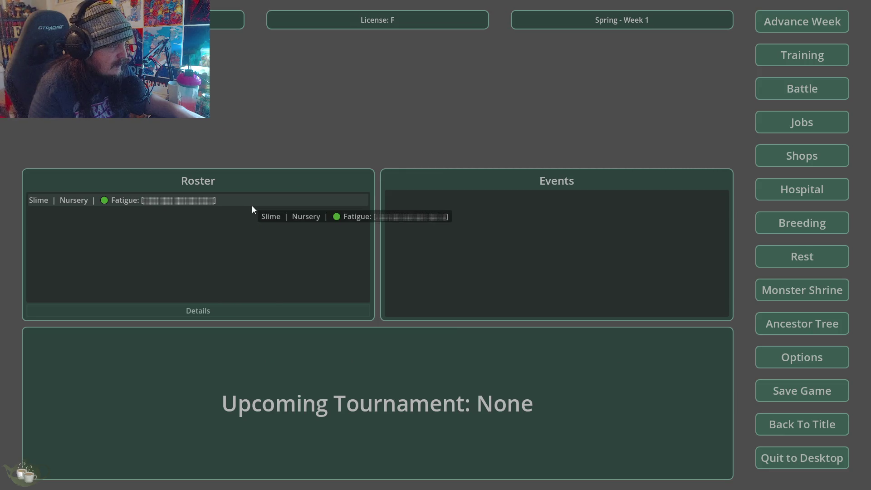
Step: Rename the Slime to 'Cummie Monster' from its details panel
click(251, 206)
click(243, 308)
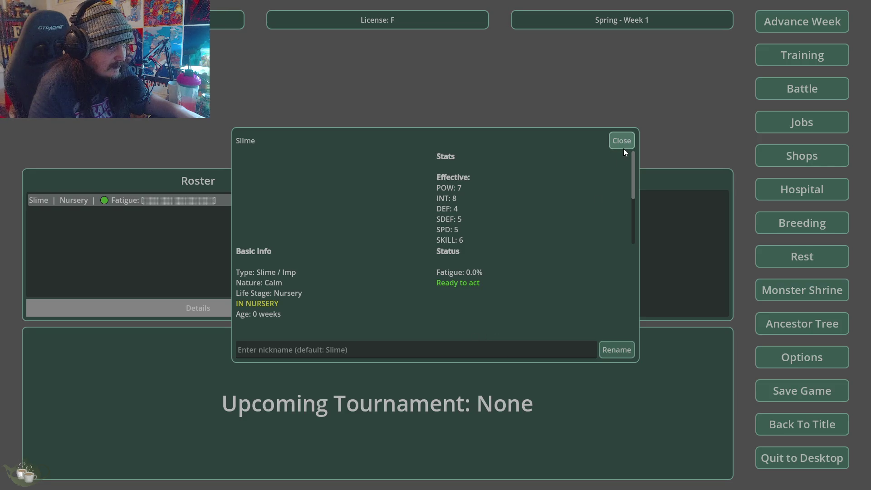
click(300, 346)
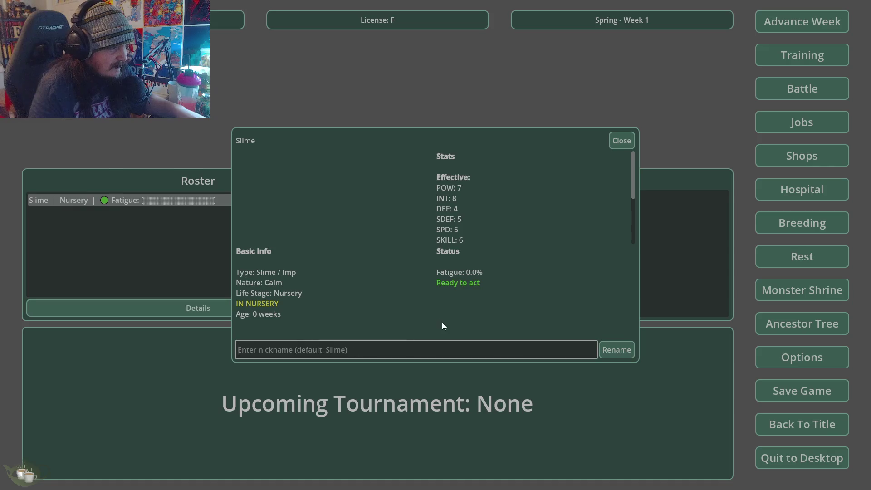
text(Cummie Monster)
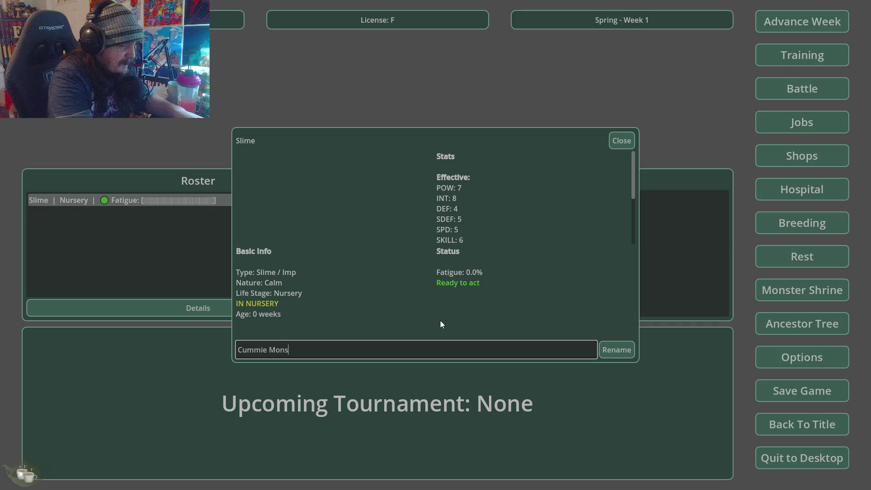
click(626, 348)
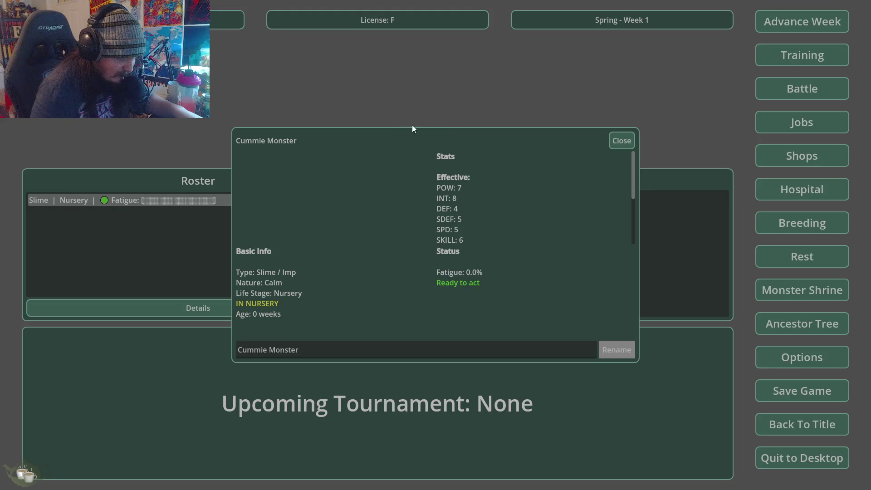
Step: Check the Ancestor Tree, then reopen Cummie Monster's details from the roster
click(621, 141)
click(768, 315)
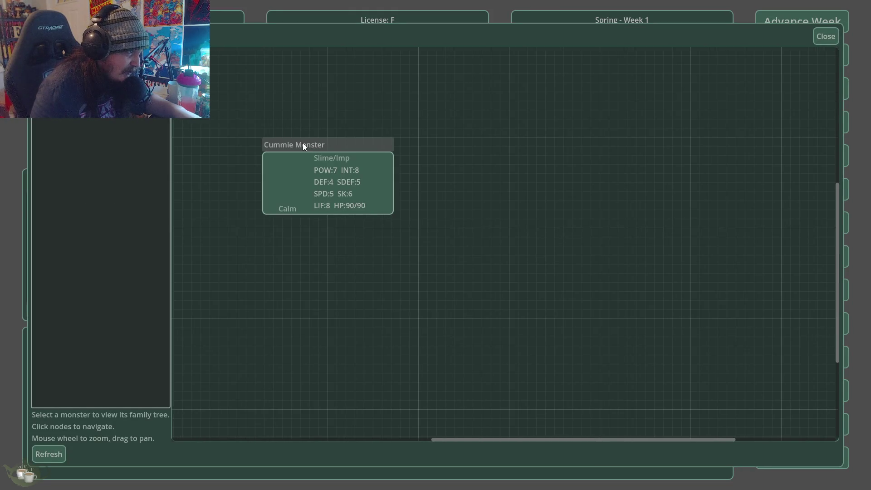
click(825, 36)
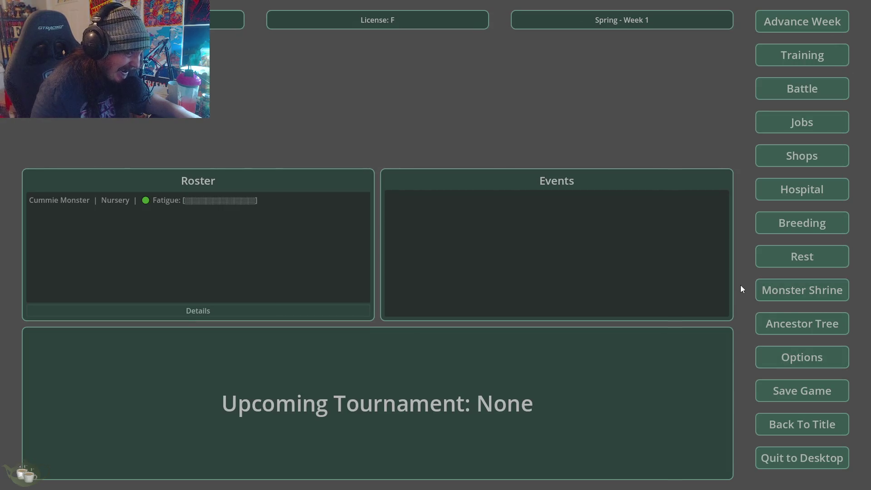
click(72, 203)
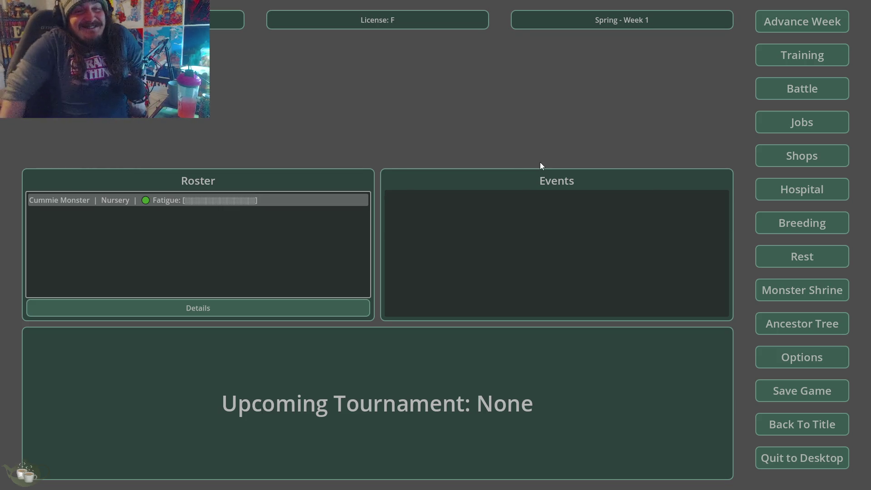
click(199, 307)
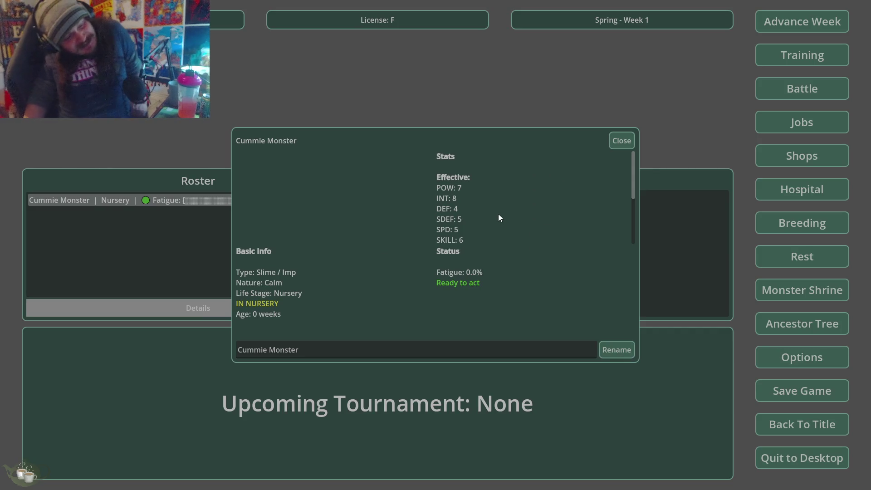